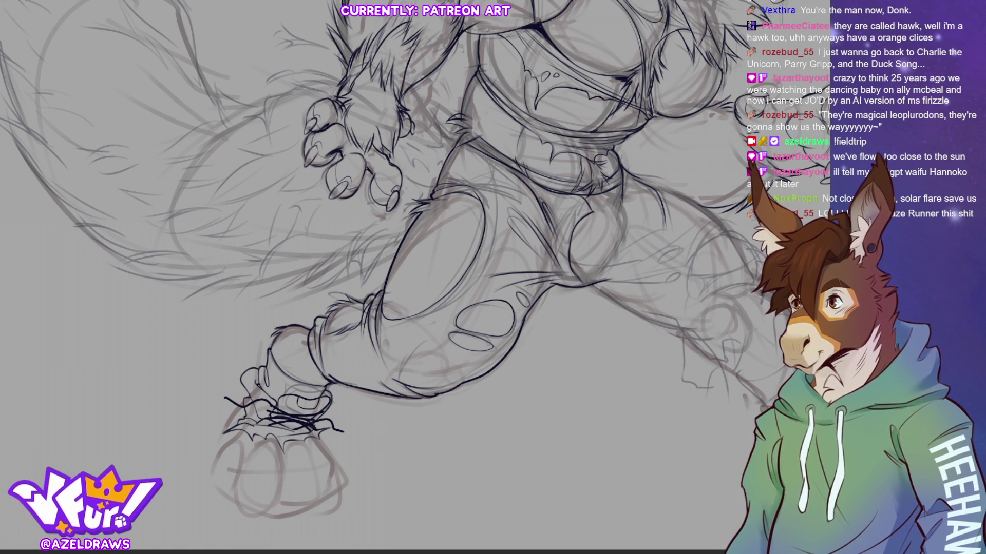
- Fit the entire werewolf sketch in the window with Ctrl+0
{"action": "key", "text": "ctrl+0"}
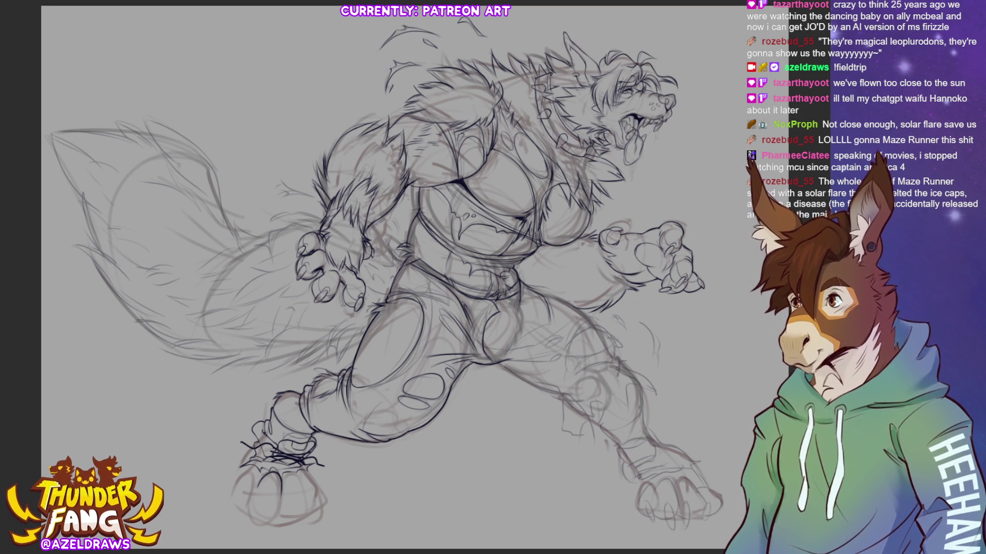
- Mirror the view horizontally to check proportions, then trace a darker outline along the foot's toes
{"action": "key", "text": "h"}
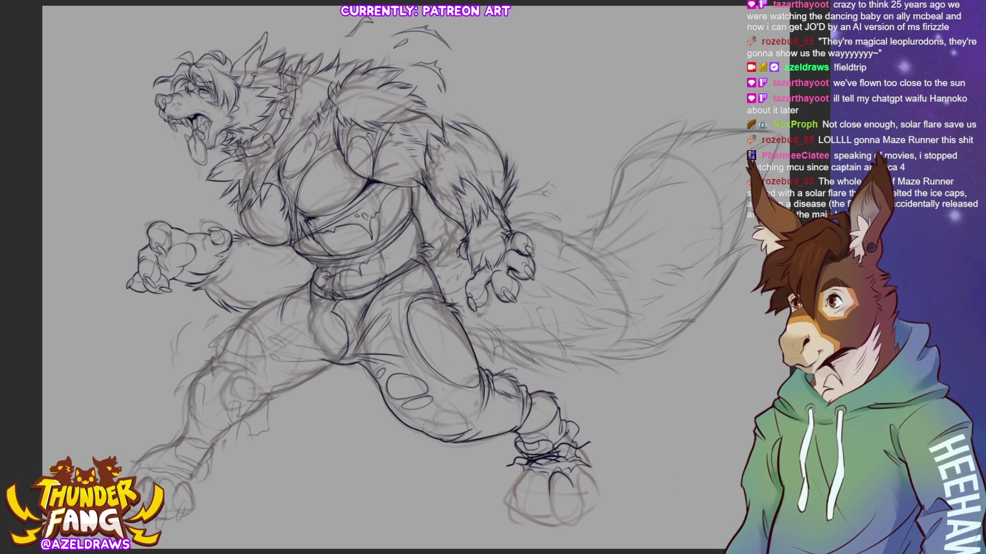
{"action": "scroll", "coordinate": [380, 277], "scroll_direction": "right", "scroll_amount": 10}
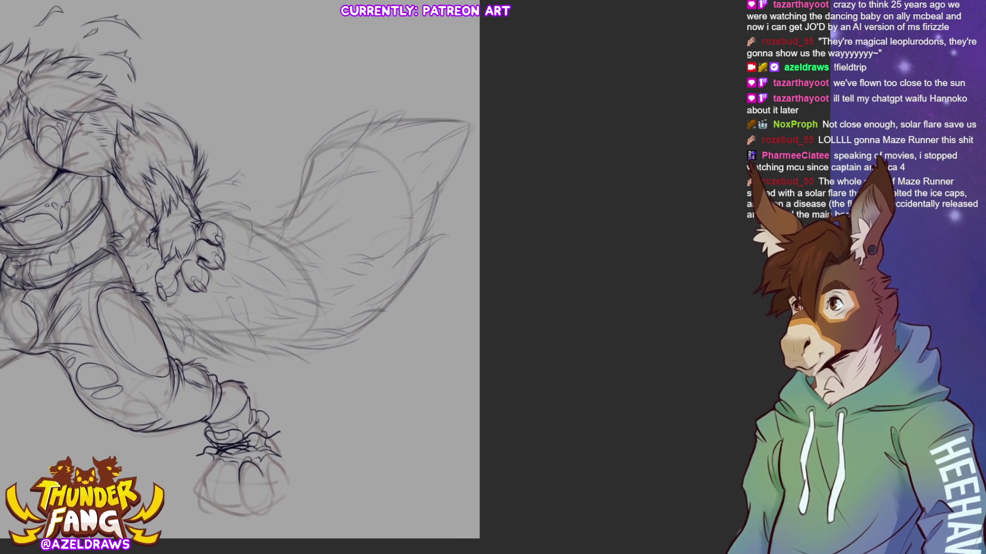
{"action": "scroll", "coordinate": [380, 277], "scroll_direction": "left", "scroll_amount": 10}
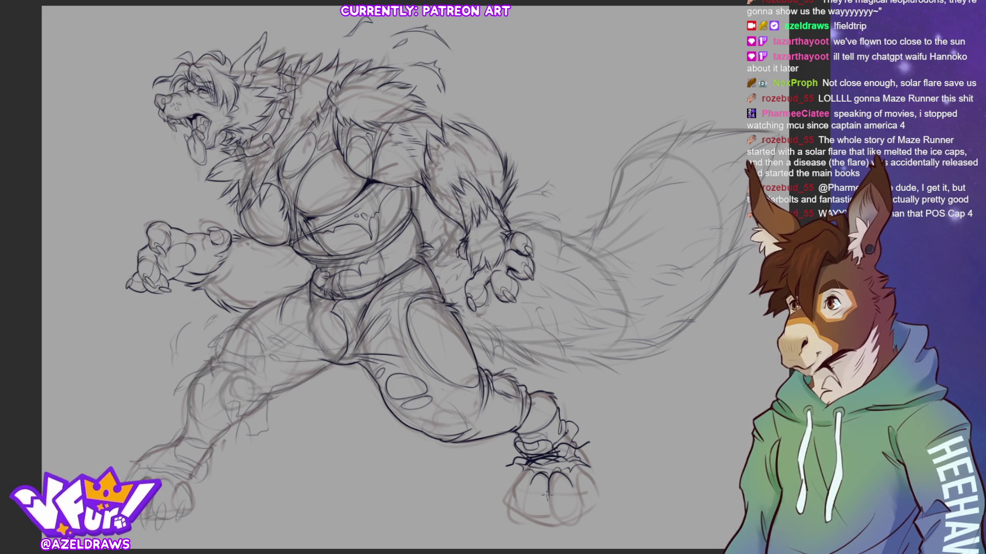
{"action": "mouse_move", "coordinate": [528, 488]}
{"action": "left_mouse_down"}
{"action": "mouse_move", "coordinate": [525, 513]}
{"action": "mouse_move", "coordinate": [556, 517]}
{"action": "mouse_move", "coordinate": [545, 524]}
{"action": "left_mouse_up"}
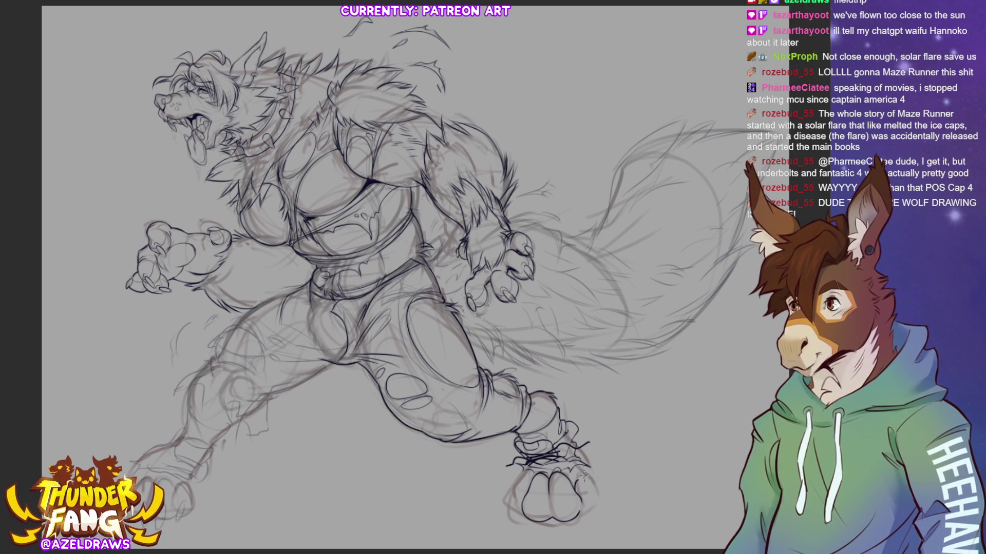
- Add a darker pencil stroke along the bottom foot's right outline
{"action": "left_click_drag", "start_coordinate": [596, 490], "coordinate": [583, 521]}
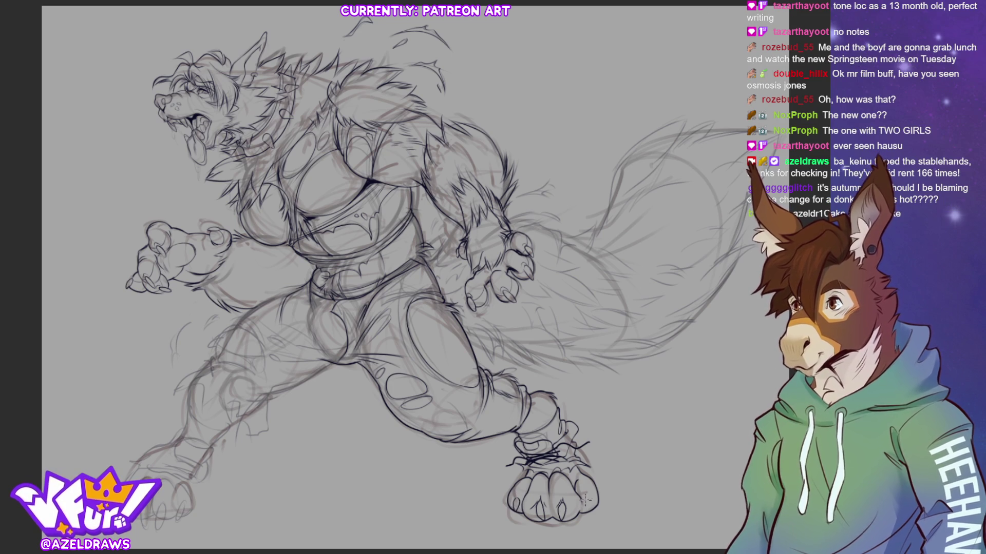
- Add small detail strokes to the foot's right toe
{"action": "mouse_move", "coordinate": [586, 509]}
{"action": "left_mouse_down"}
{"action": "mouse_move", "coordinate": [590, 501]}
{"action": "mouse_move", "coordinate": [584, 513]}
{"action": "left_mouse_up"}
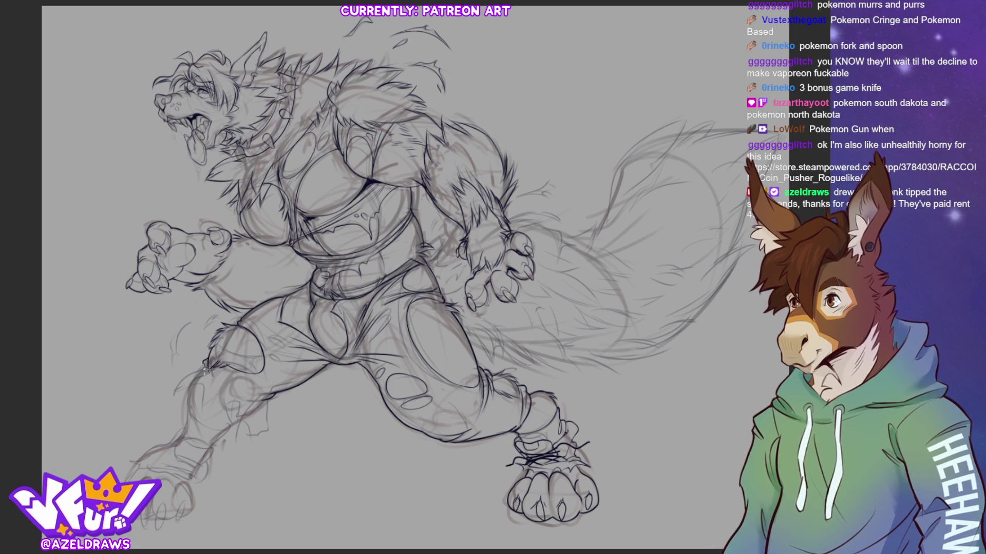
- Draw a darker curved contour line along the werewolf's left leg
{"action": "left_click_drag", "start_coordinate": [205, 368], "coordinate": [173, 391]}
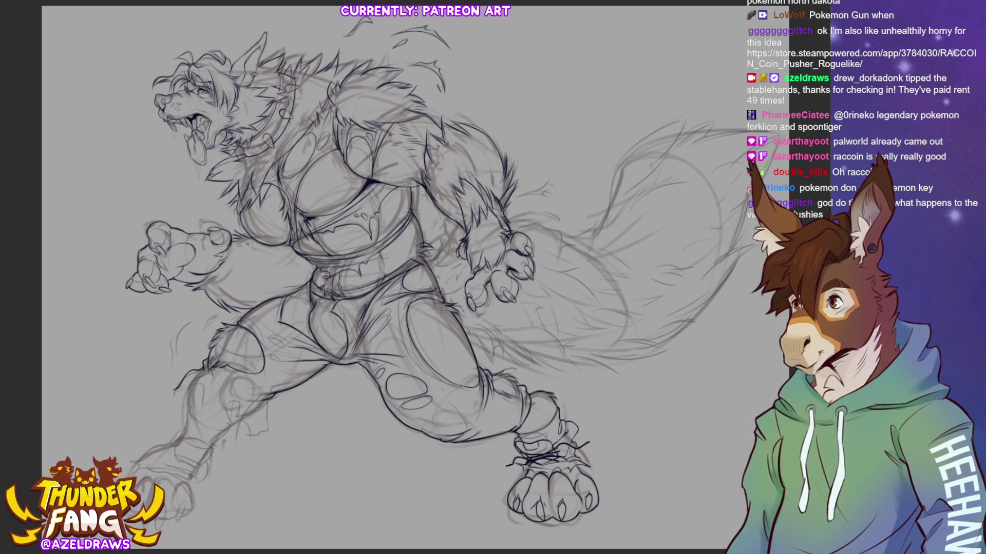
- Draw shaggy fur strokes along the werewolf's left shin
{"action": "mouse_move", "coordinate": [181, 386]}
{"action": "left_mouse_down"}
{"action": "mouse_move", "coordinate": [196, 381]}
{"action": "mouse_move", "coordinate": [199, 408]}
{"action": "mouse_move", "coordinate": [209, 397]}
{"action": "mouse_move", "coordinate": [201, 420]}
{"action": "mouse_move", "coordinate": [217, 398]}
{"action": "mouse_move", "coordinate": [245, 417]}
{"action": "mouse_move", "coordinate": [226, 411]}
{"action": "mouse_move", "coordinate": [228, 420]}
{"action": "mouse_move", "coordinate": [271, 396]}
{"action": "mouse_move", "coordinate": [252, 437]}
{"action": "mouse_move", "coordinate": [242, 417]}
{"action": "mouse_move", "coordinate": [254, 428]}
{"action": "mouse_move", "coordinate": [273, 415]}
{"action": "left_mouse_up"}
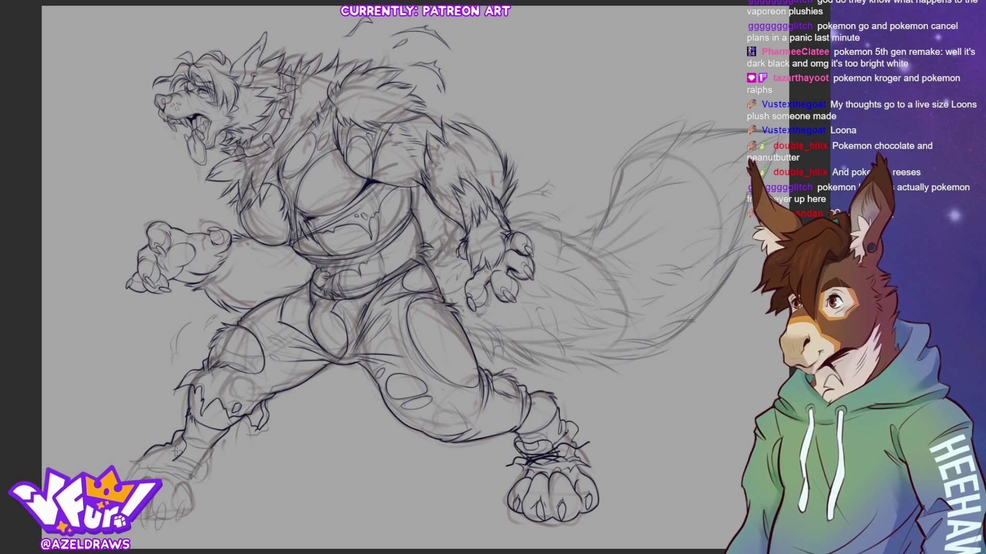
- Sketch fur tufts around the figure's left ankle
{"action": "mouse_move", "coordinate": [205, 448]}
{"action": "left_mouse_down"}
{"action": "mouse_move", "coordinate": [206, 459]}
{"action": "mouse_move", "coordinate": [218, 442]}
{"action": "mouse_move", "coordinate": [204, 465]}
{"action": "left_mouse_up"}
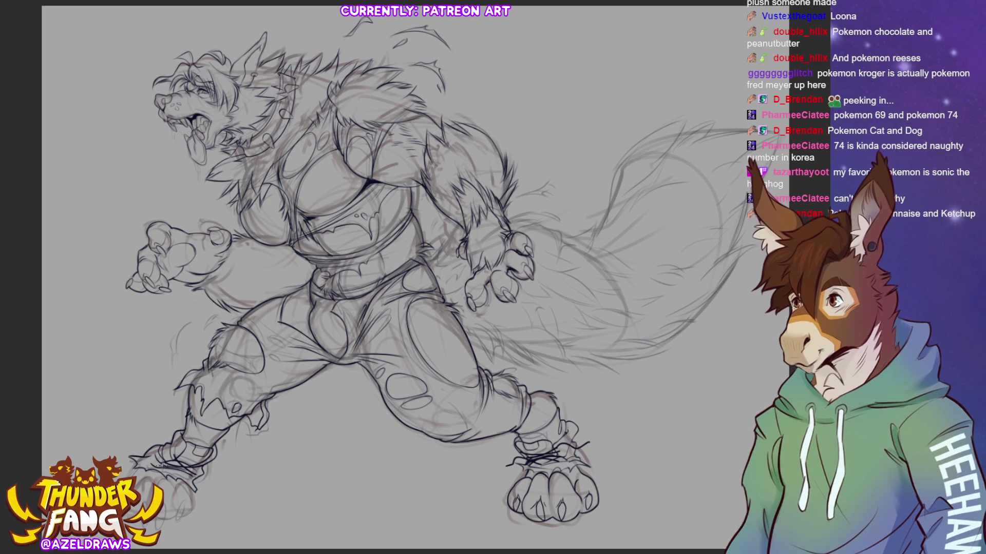
- Add pencil strokes that refine the shape of the left foot
{"action": "mouse_move", "coordinate": [198, 474]}
{"action": "left_mouse_down"}
{"action": "mouse_move", "coordinate": [221, 486]}
{"action": "mouse_move", "coordinate": [217, 463]}
{"action": "left_mouse_up"}
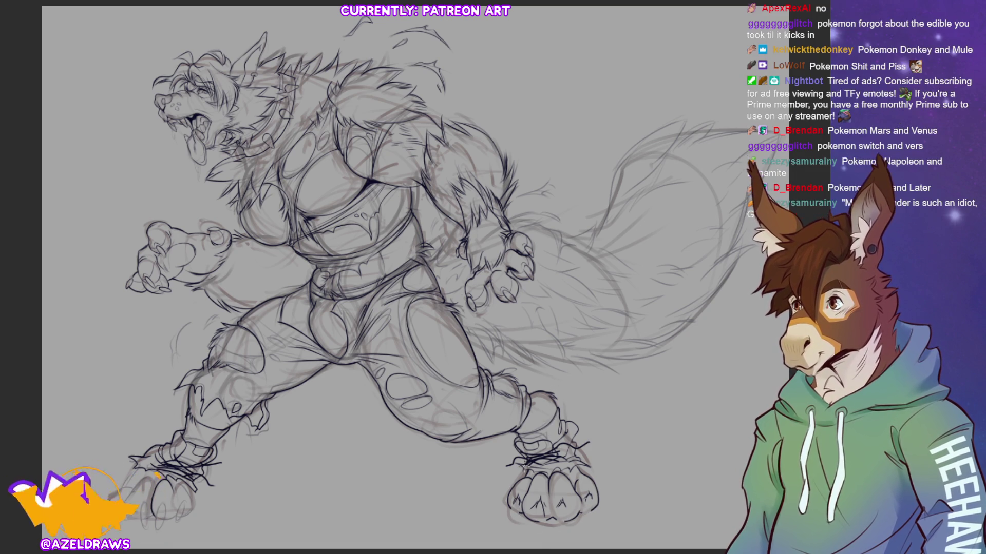
- Sketch the right foot's toes and outer toe details, then mirror the view to check
{"action": "mouse_move", "coordinate": [538, 503]}
{"action": "left_mouse_down"}
{"action": "mouse_move", "coordinate": [541, 524]}
{"action": "mouse_move", "coordinate": [556, 519]}
{"action": "mouse_move", "coordinate": [563, 532]}
{"action": "mouse_move", "coordinate": [565, 517]}
{"action": "mouse_move", "coordinate": [582, 514]}
{"action": "mouse_move", "coordinate": [581, 523]}
{"action": "left_mouse_up"}
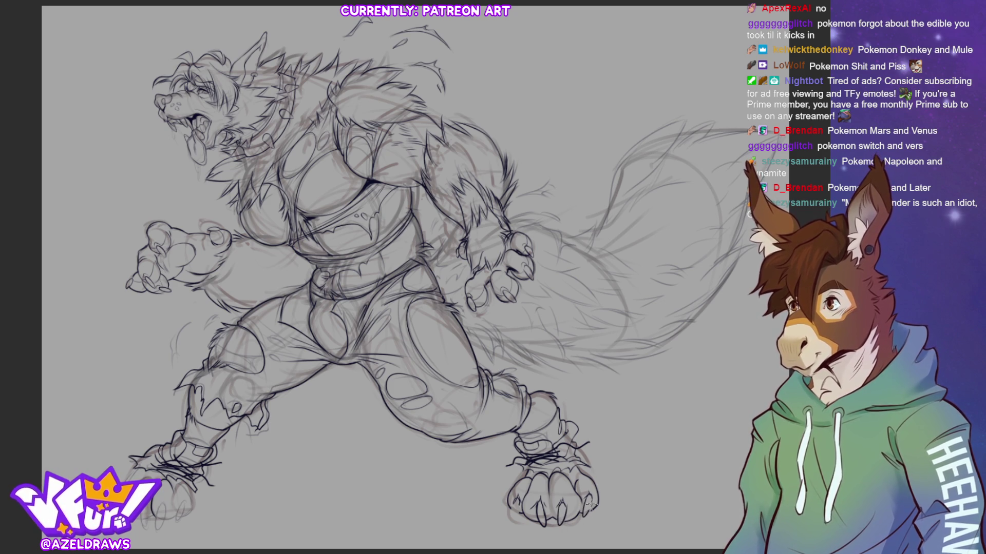
{"action": "left_click_drag", "start_coordinate": [596, 485], "coordinate": [588, 509]}
{"action": "left_click_drag", "start_coordinate": [517, 497], "coordinate": [515, 518]}
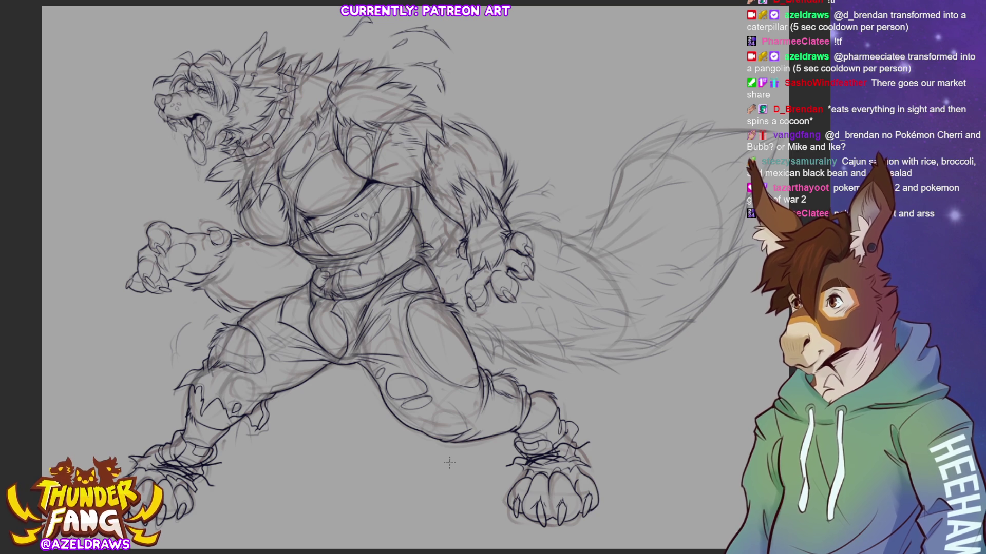
{"action": "key", "text": "h"}
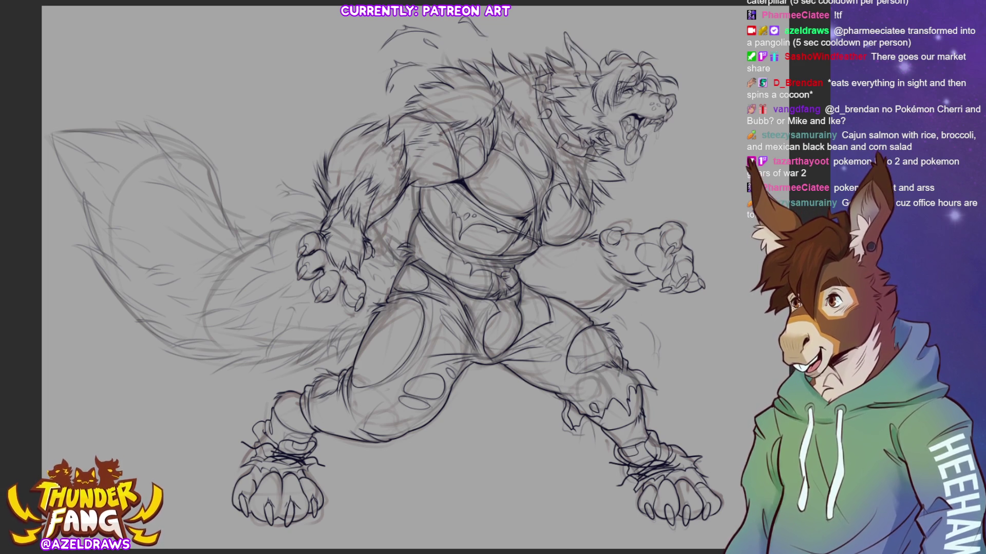
- Restore the normal view orientation and start lassoing the bottom-left foot
{"action": "key", "text": "h"}
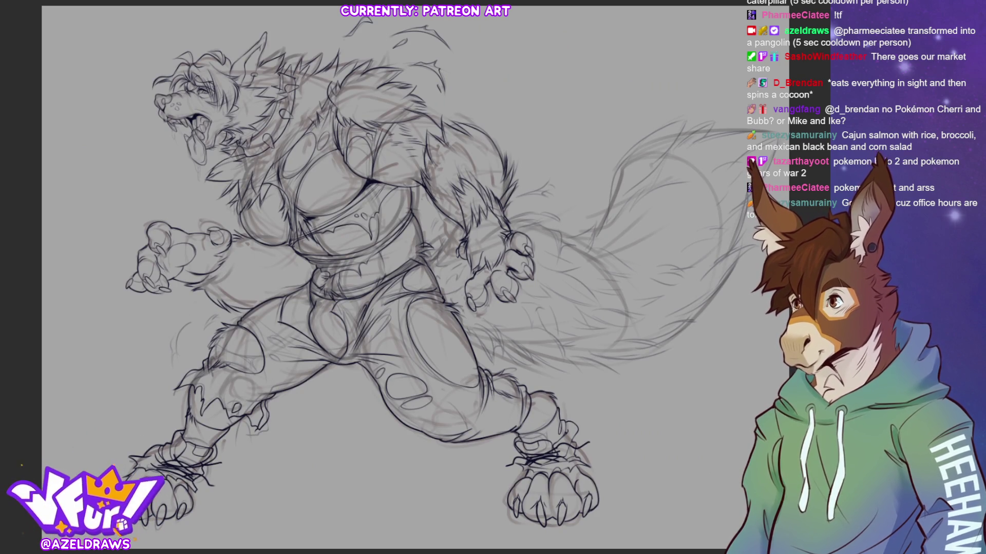
{"action": "mouse_move", "coordinate": [136, 529]}
{"action": "left_mouse_down"}
{"action": "mouse_move", "coordinate": [201, 516]}
{"action": "mouse_move", "coordinate": [198, 491]}
{"action": "mouse_move", "coordinate": [135, 485]}
{"action": "mouse_move", "coordinate": [136, 526]}
{"action": "left_mouse_up"}
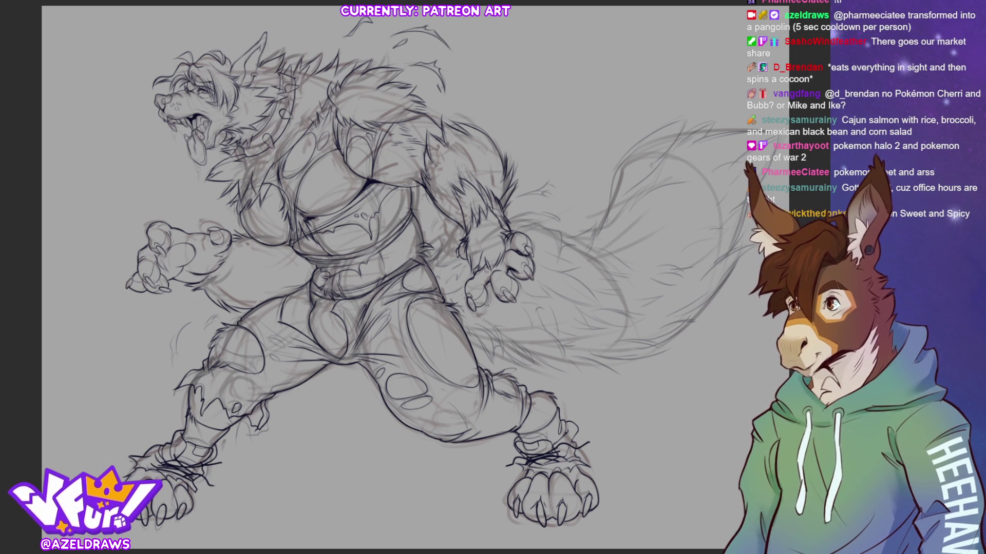
- Lasso the lower-left paw and scale it up slightly, checking proportions in a mirrored view before committing and deselecting
{"action": "left_click_drag", "start_coordinate": [142, 465], "coordinate": [121, 472]}
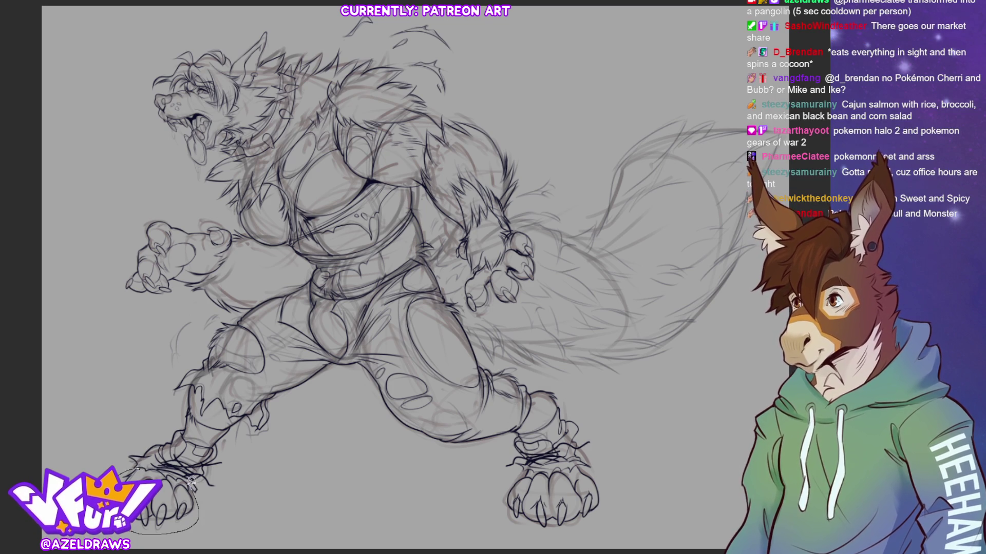
{"action": "left_click_drag", "start_coordinate": [162, 471], "coordinate": [160, 471]}
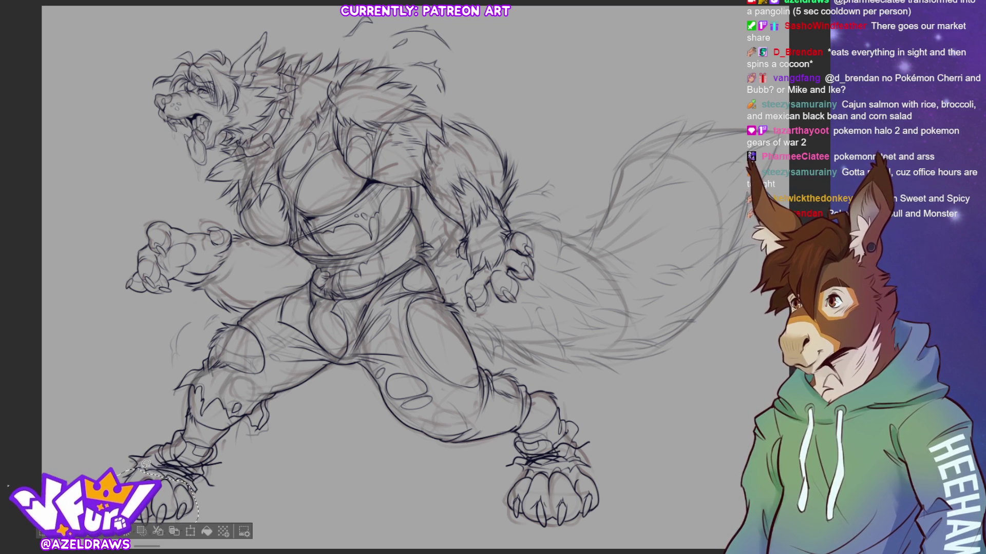
{"action": "left_click", "coordinate": [200, 539]}
{"action": "mouse_move", "coordinate": [198, 536]}
{"action": "left_mouse_down"}
{"action": "mouse_move", "coordinate": [202, 542]}
{"action": "mouse_move", "coordinate": [182, 529]}
{"action": "mouse_move", "coordinate": [187, 522]}
{"action": "left_mouse_up"}
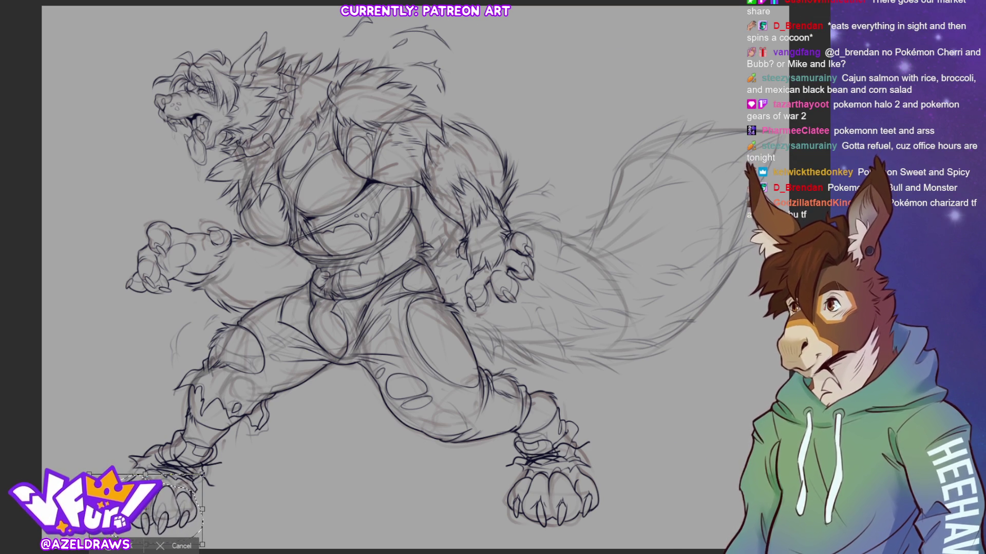
{"action": "key", "text": "h"}
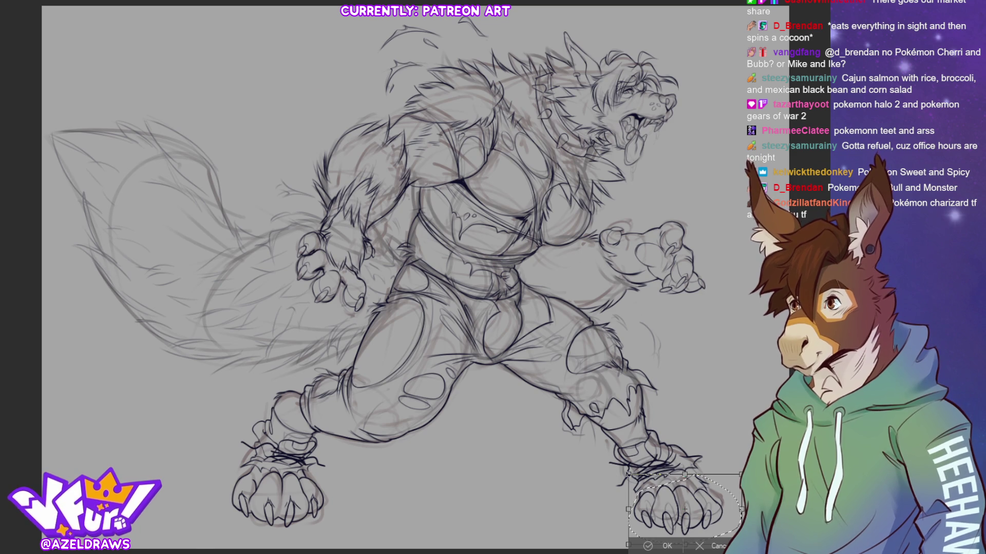
{"action": "key", "text": "h"}
{"action": "key", "text": "h"}
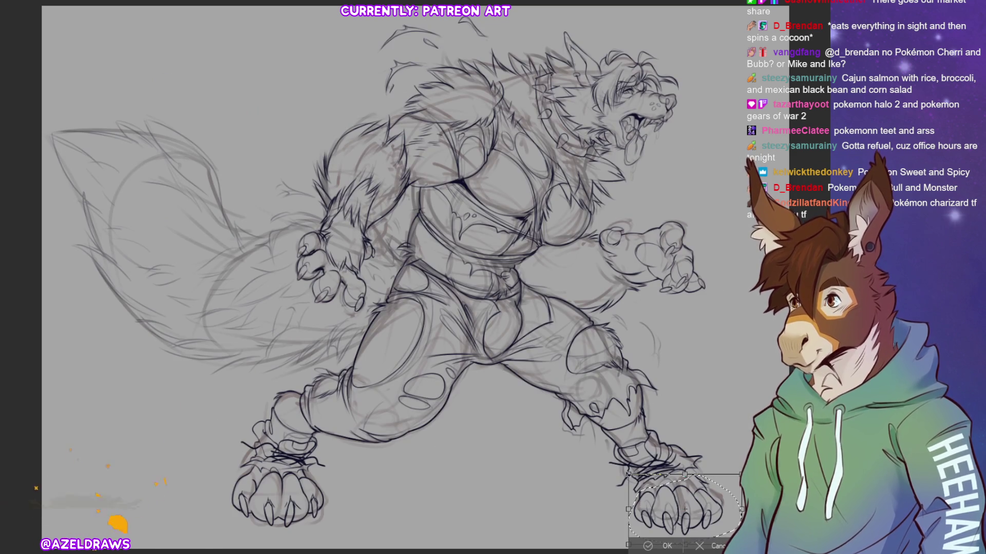
{"action": "key", "text": "h"}
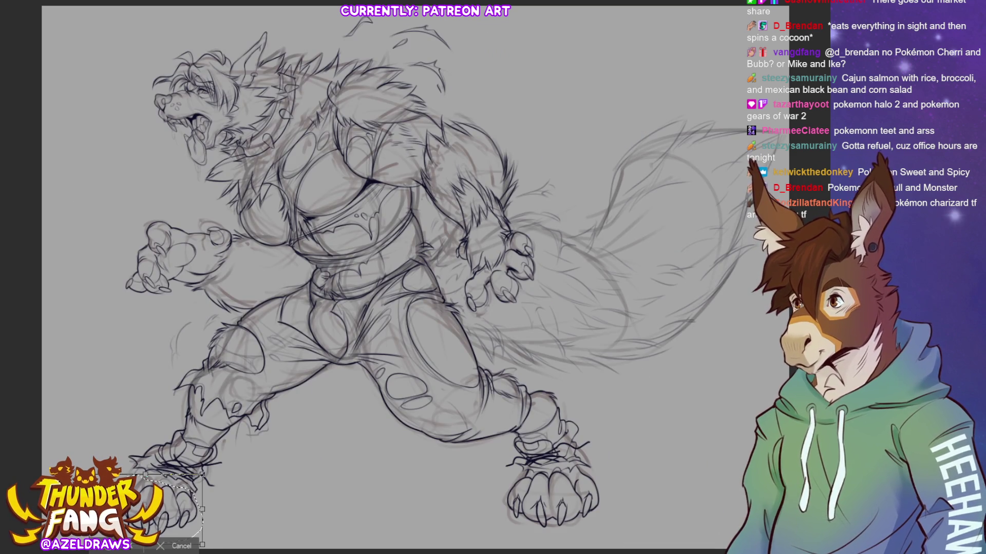
{"action": "key", "text": "Return"}
{"action": "key", "text": "ctrl+d"}
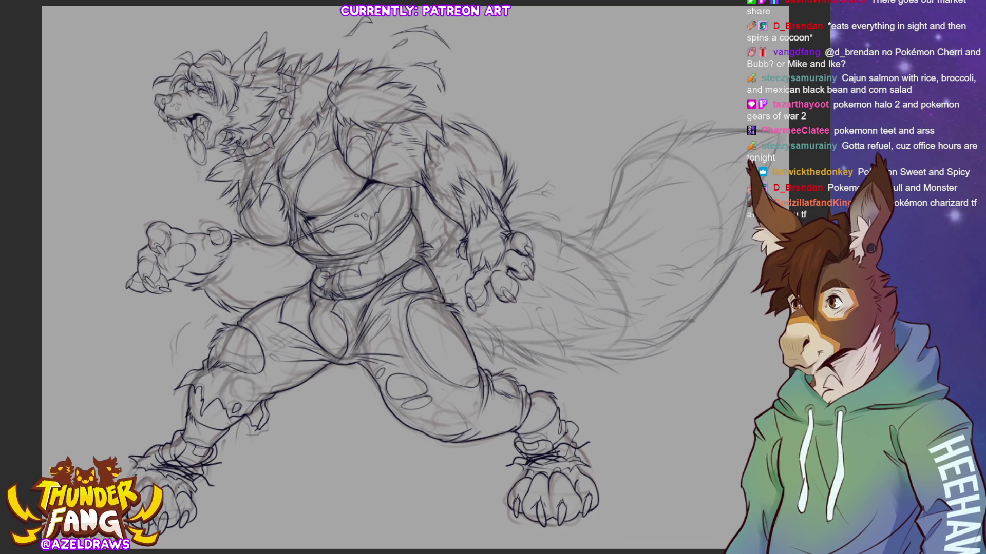
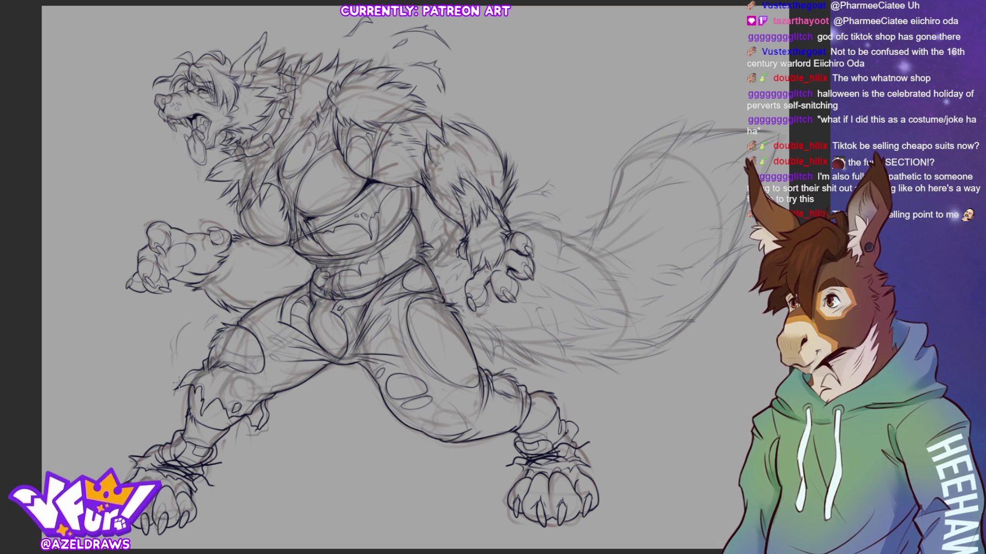
- Sketch rough strokes up the left shin, at the left knee and on the claw tips
{"action": "mouse_move", "coordinate": [171, 368]}
{"action": "left_mouse_down"}
{"action": "mouse_move", "coordinate": [174, 339]}
{"action": "mouse_move", "coordinate": [191, 328]}
{"action": "mouse_move", "coordinate": [169, 357]}
{"action": "left_mouse_up"}
{"action": "mouse_move", "coordinate": [205, 329]}
{"action": "left_mouse_down"}
{"action": "mouse_move", "coordinate": [215, 313]}
{"action": "mouse_move", "coordinate": [209, 322]}
{"action": "left_mouse_up"}
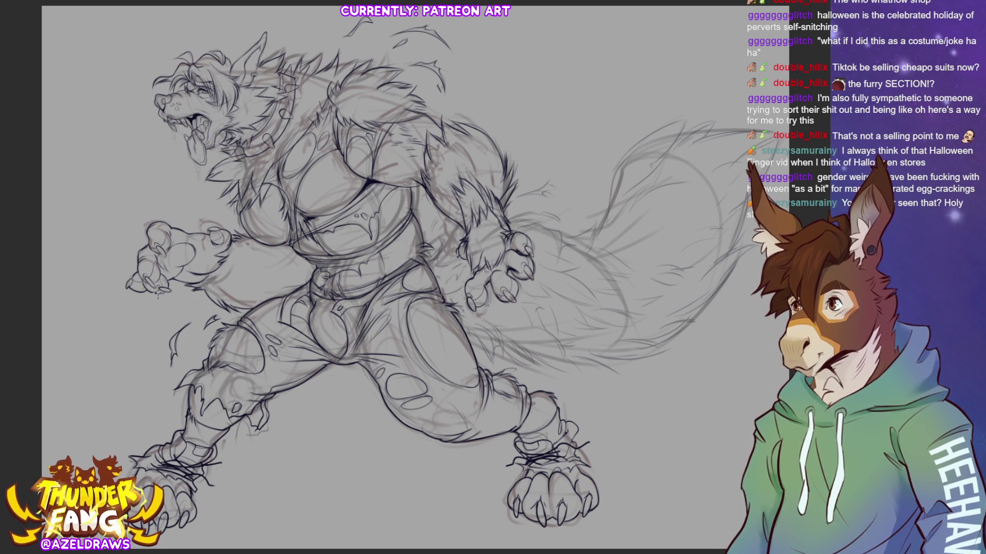
{"action": "left_click_drag", "start_coordinate": [165, 300], "coordinate": [160, 289]}
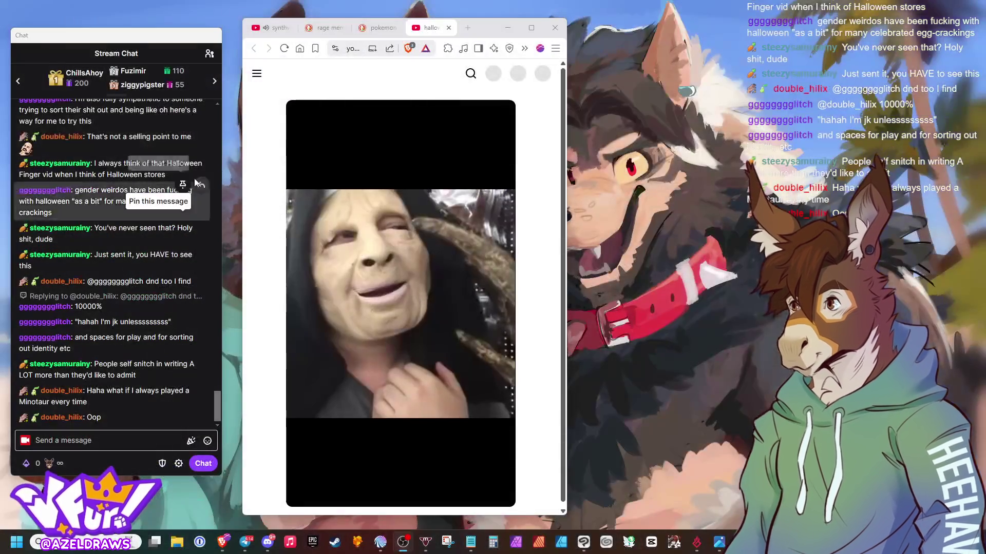
- Start the 'Random Vine - Tapped the brakes' Short from chat playing in the browser
{"action": "left_click", "coordinate": [399, 298]}
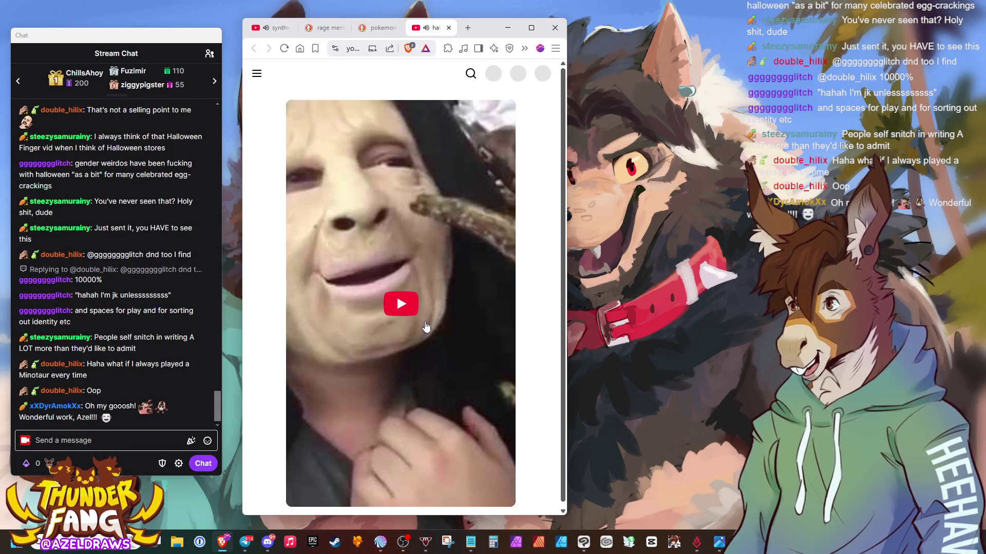
{"action": "left_click", "coordinate": [466, 373]}
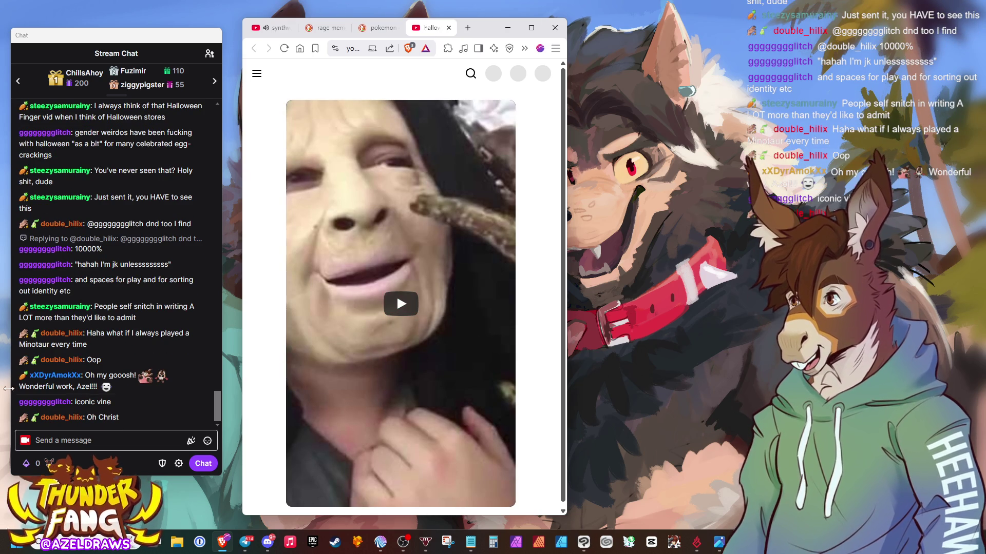
{"action": "left_click", "coordinate": [401, 303]}
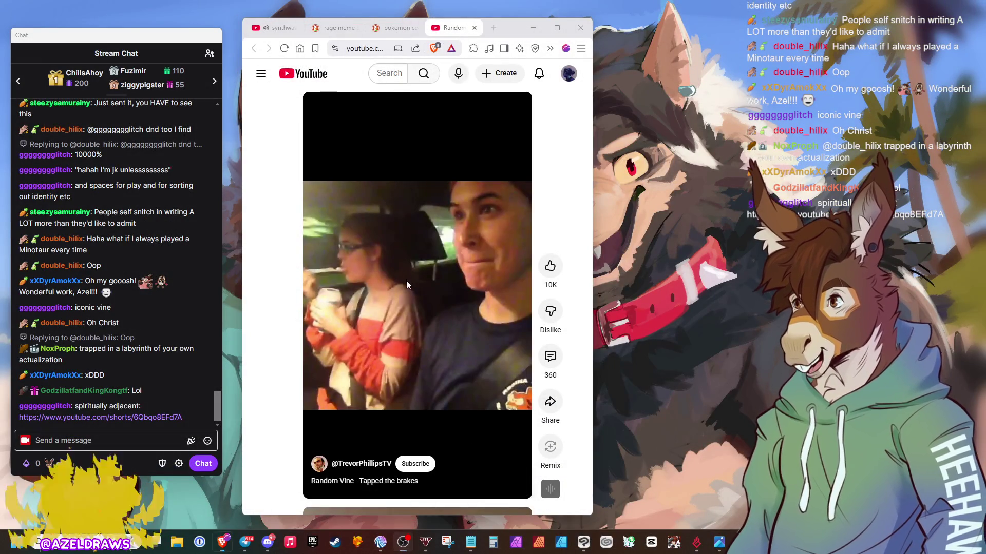
- Resume the 'Tapped the brakes' Short, then pause it again
{"action": "left_click", "coordinate": [405, 281]}
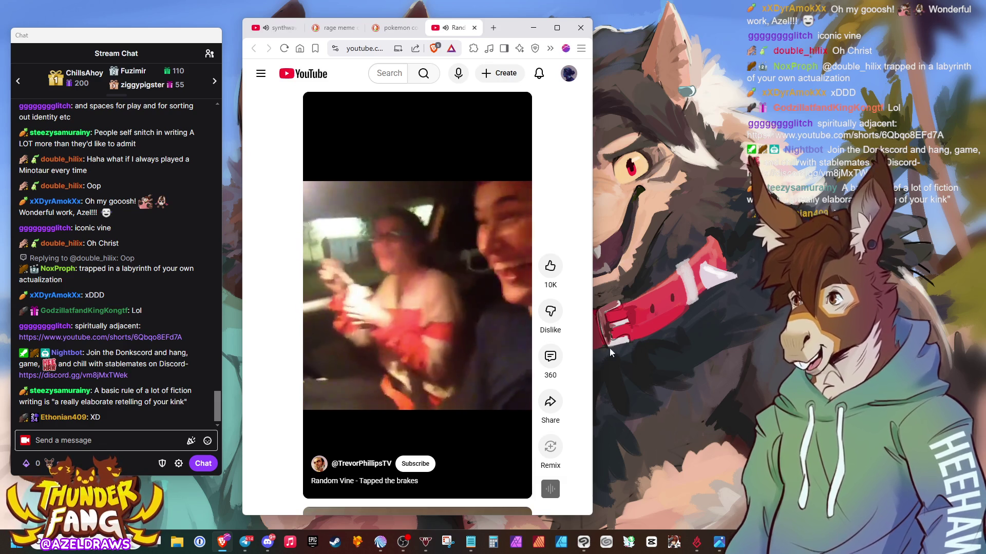
{"action": "left_click", "coordinate": [428, 309]}
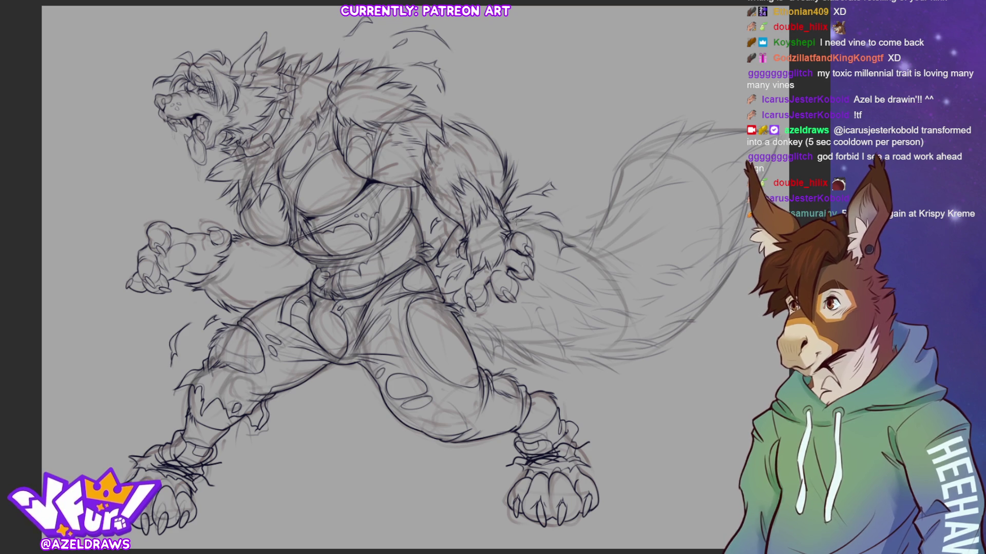
- Add fur strokes at the right wrist and tail base, then outline the tail's upper edge
{"action": "mouse_move", "coordinate": [511, 213]}
{"action": "left_mouse_down"}
{"action": "mouse_move", "coordinate": [539, 208]}
{"action": "mouse_move", "coordinate": [511, 226]}
{"action": "mouse_move", "coordinate": [543, 220]}
{"action": "left_mouse_up"}
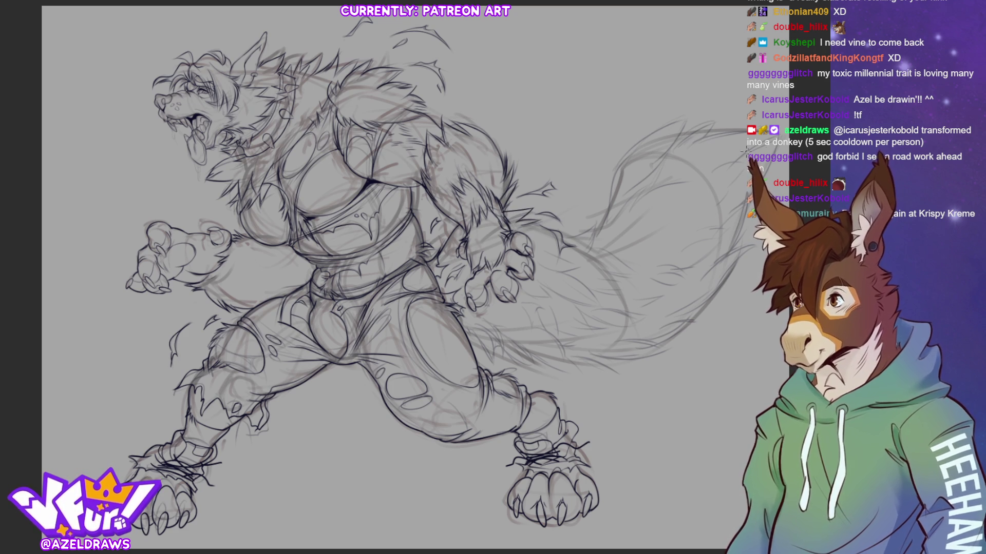
{"action": "mouse_move", "coordinate": [527, 223]}
{"action": "left_mouse_down"}
{"action": "mouse_move", "coordinate": [570, 244]}
{"action": "mouse_move", "coordinate": [562, 239]}
{"action": "mouse_move", "coordinate": [588, 233]}
{"action": "mouse_move", "coordinate": [593, 242]}
{"action": "mouse_move", "coordinate": [575, 257]}
{"action": "left_mouse_up"}
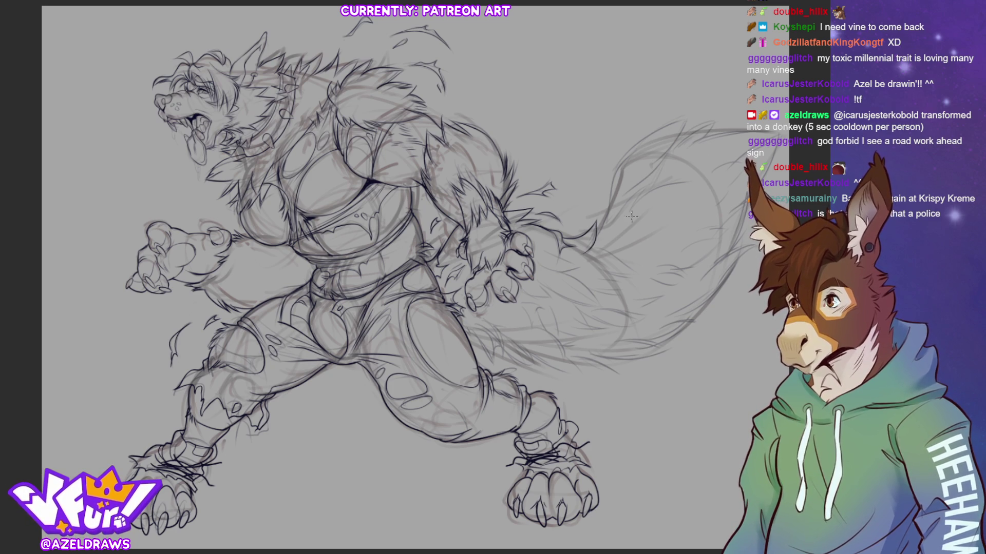
{"action": "mouse_move", "coordinate": [604, 222]}
{"action": "left_mouse_down"}
{"action": "mouse_move", "coordinate": [627, 153]}
{"action": "mouse_move", "coordinate": [690, 116]}
{"action": "mouse_move", "coordinate": [690, 144]}
{"action": "mouse_move", "coordinate": [711, 127]}
{"action": "left_mouse_up"}
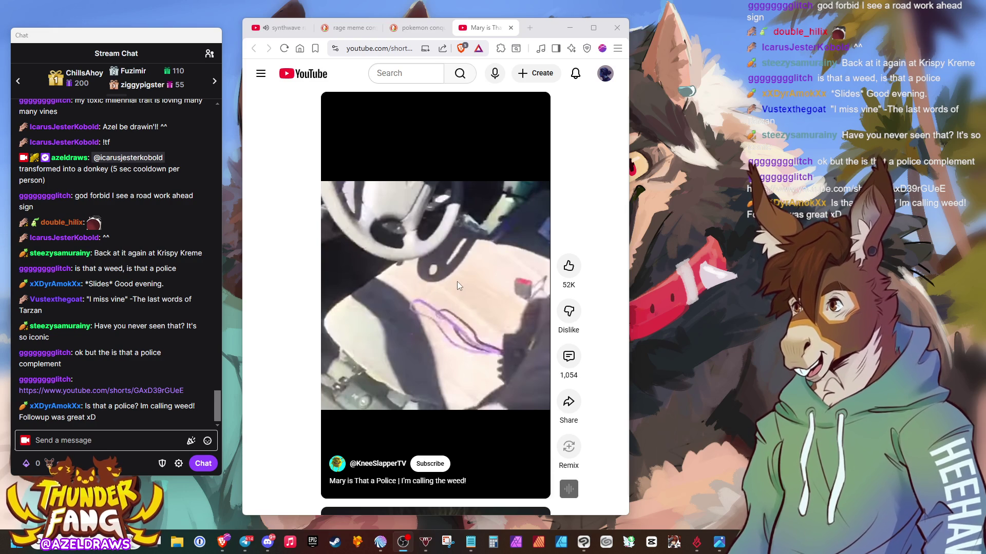
- Pause the YouTube Short playing in the browser
{"action": "left_click", "coordinate": [451, 278]}
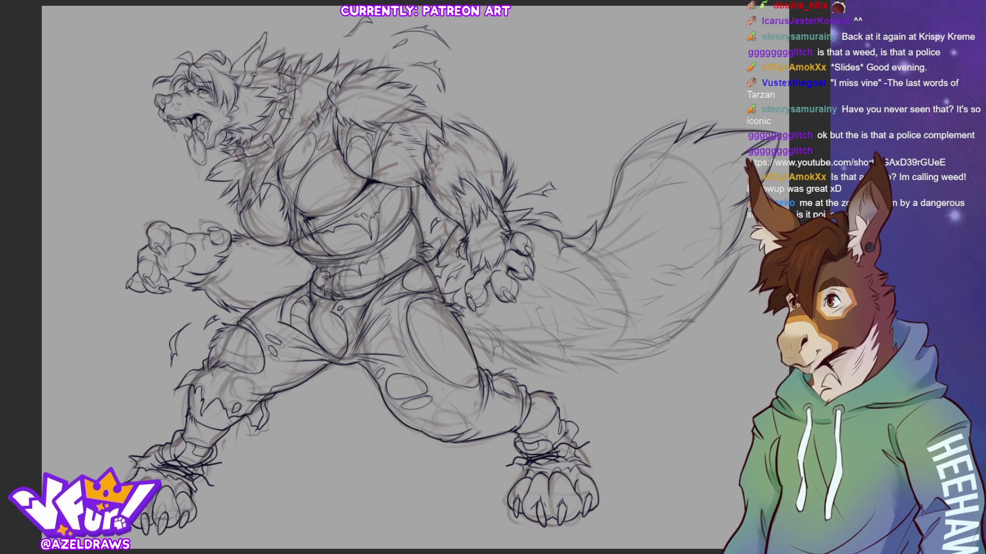
- Draw a faint pencil stroke along the underside of the werewolf's tail
{"action": "mouse_move", "coordinate": [595, 360]}
{"action": "left_mouse_down"}
{"action": "mouse_move", "coordinate": [675, 351]}
{"action": "mouse_move", "coordinate": [712, 303]}
{"action": "left_mouse_up"}
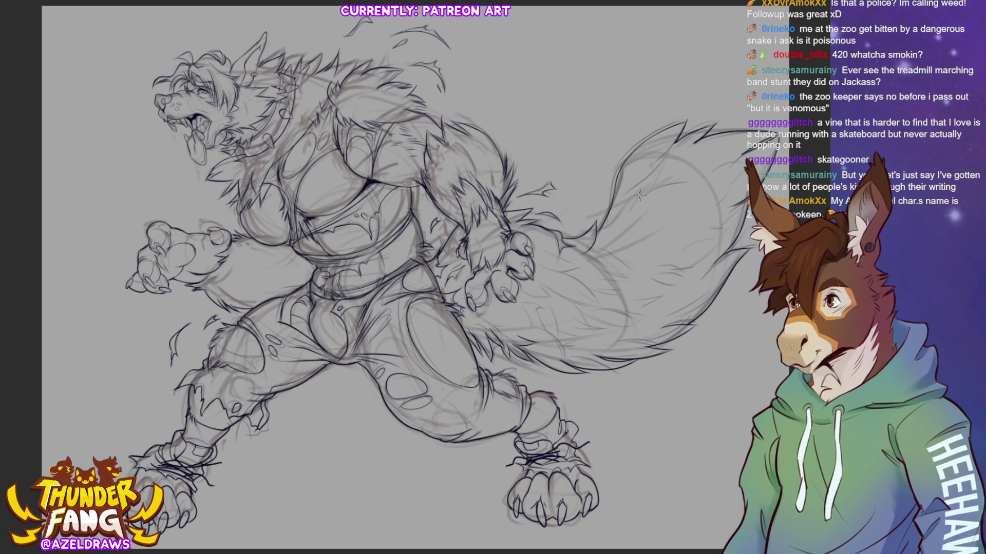
- Undo with Ctrl+Z to hide the grey rough strokes on tail, torso and legs
{"action": "key", "text": "ctrl+z"}
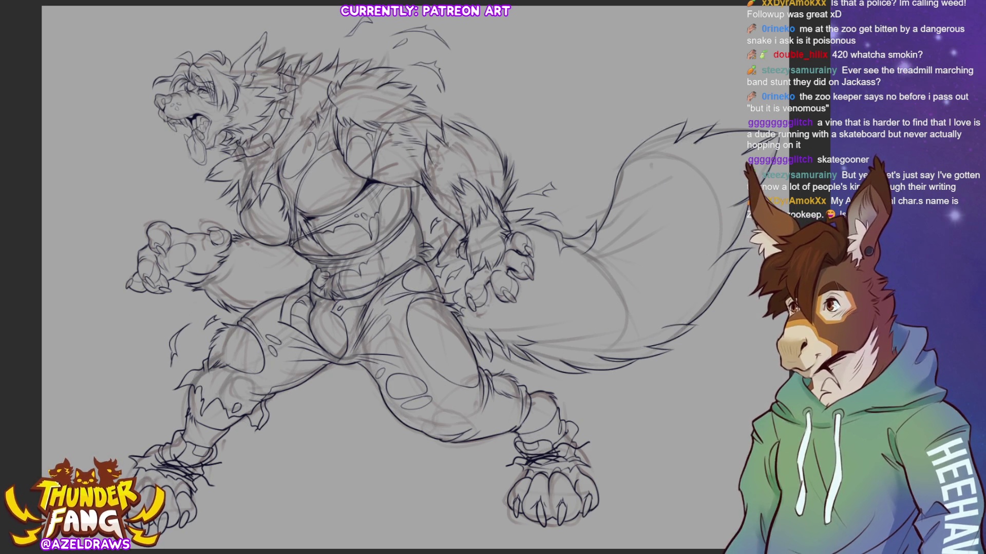
- Redo with Ctrl+Y to restore the grey rough strokes on tail, torso and legs
{"action": "key", "text": "ctrl+y"}
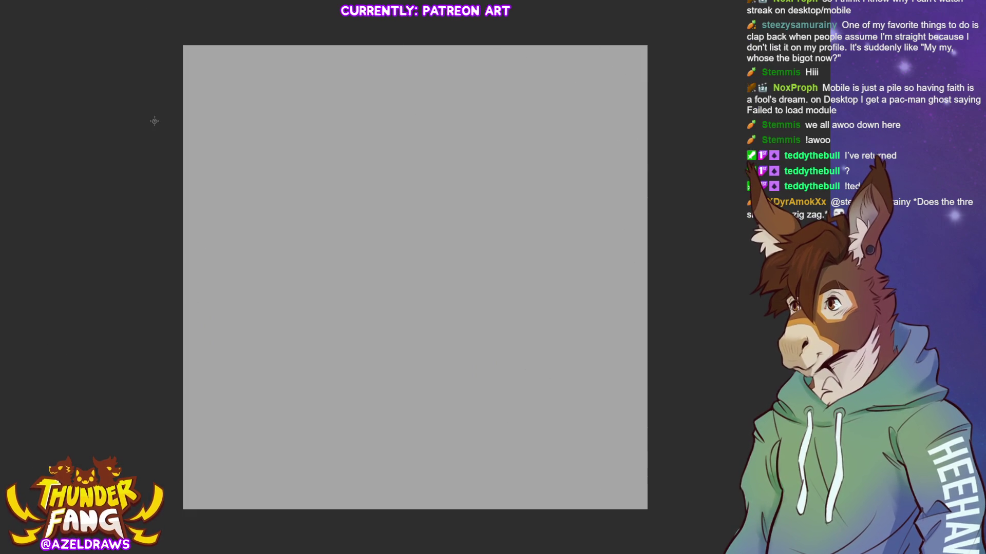
- Fit the canvas to the window, then draw and undo three test strokes
{"action": "key", "text": "ctrl+0"}
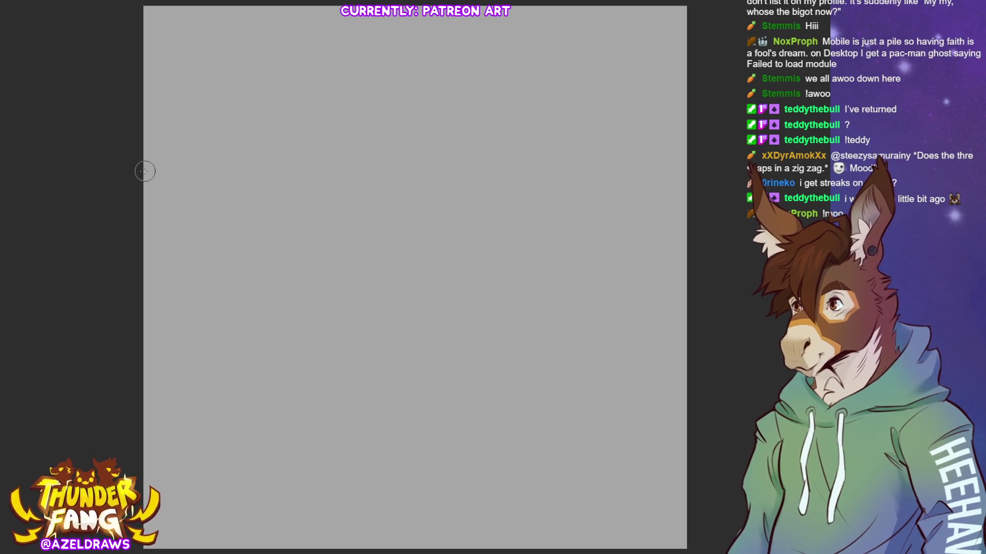
{"action": "left_click_drag", "start_coordinate": [255, 101], "coordinate": [292, 94]}
{"action": "key", "text": "ctrl+z"}
{"action": "mouse_move", "coordinate": [326, 129]}
{"action": "left_mouse_down"}
{"action": "mouse_move", "coordinate": [292, 153]}
{"action": "mouse_move", "coordinate": [324, 162]}
{"action": "left_mouse_up"}
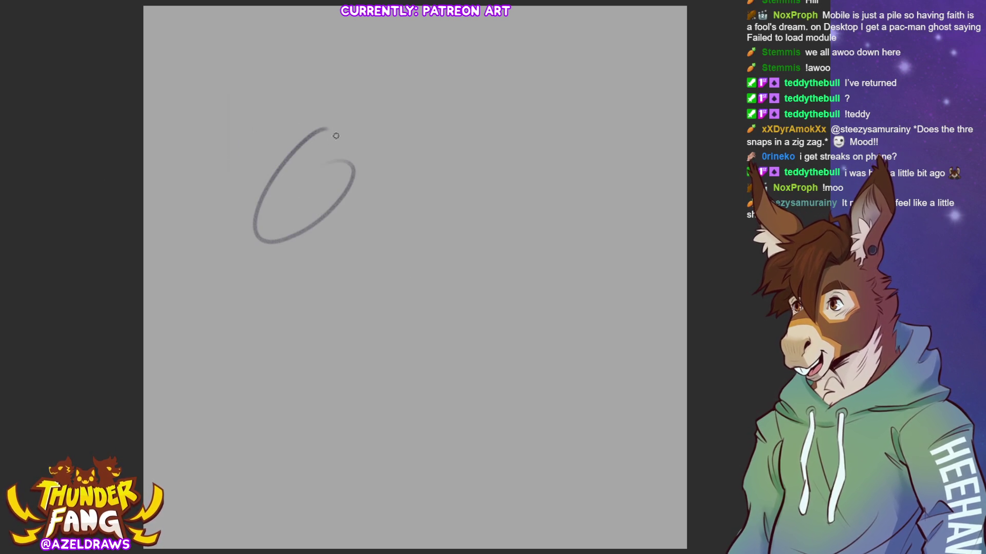
{"action": "key", "text": "ctrl+z"}
{"action": "mouse_move", "coordinate": [341, 126]}
{"action": "left_mouse_down"}
{"action": "mouse_move", "coordinate": [414, 152]}
{"action": "mouse_move", "coordinate": [383, 121]}
{"action": "left_mouse_up"}
{"action": "key", "text": "ctrl+z"}
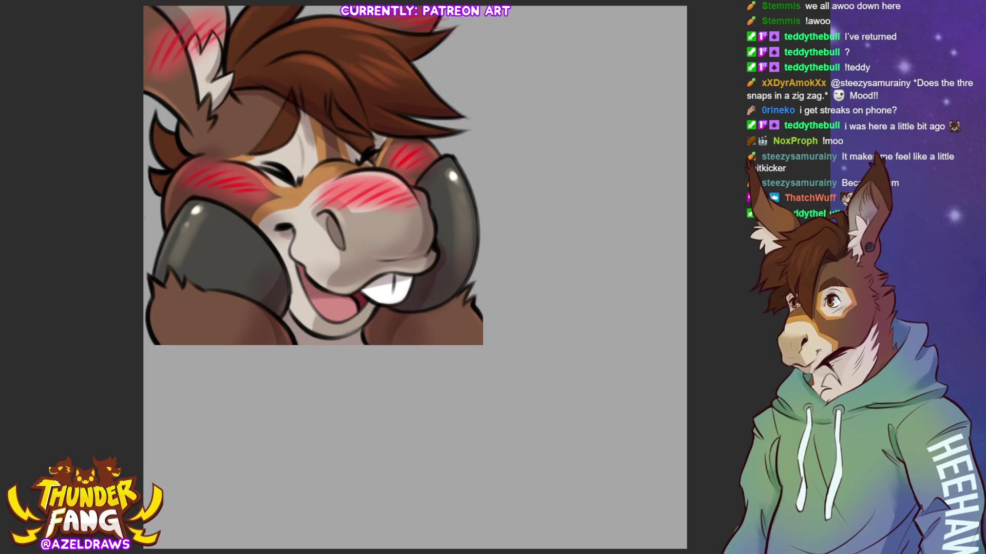
- Scale the donkey artwork up around the face and shift it down on the canvas
{"action": "key", "text": "ctrl+t"}
{"action": "left_click_drag", "start_coordinate": [482, 187], "coordinate": [688, 191]}
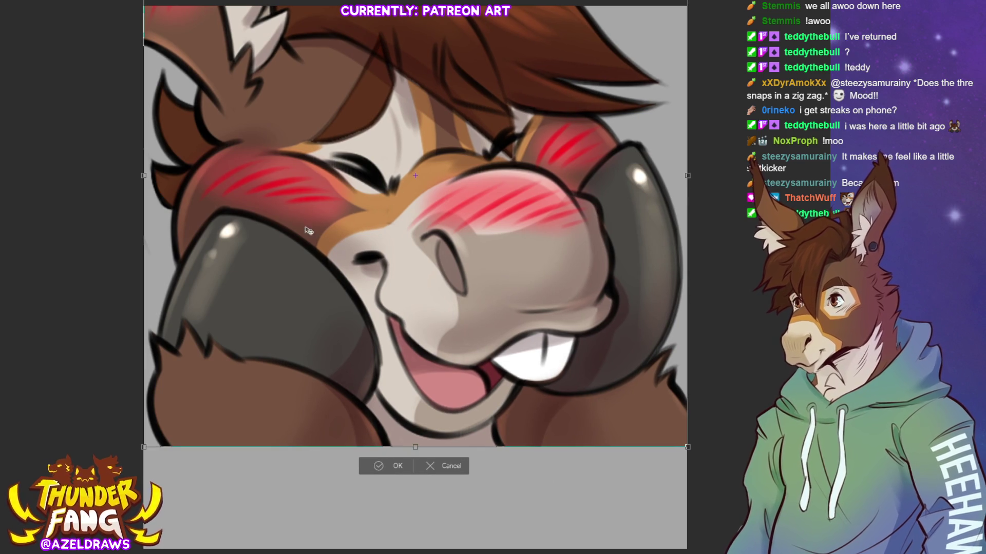
{"action": "left_click_drag", "start_coordinate": [519, 216], "coordinate": [532, 317]}
{"action": "key", "text": "Return"}
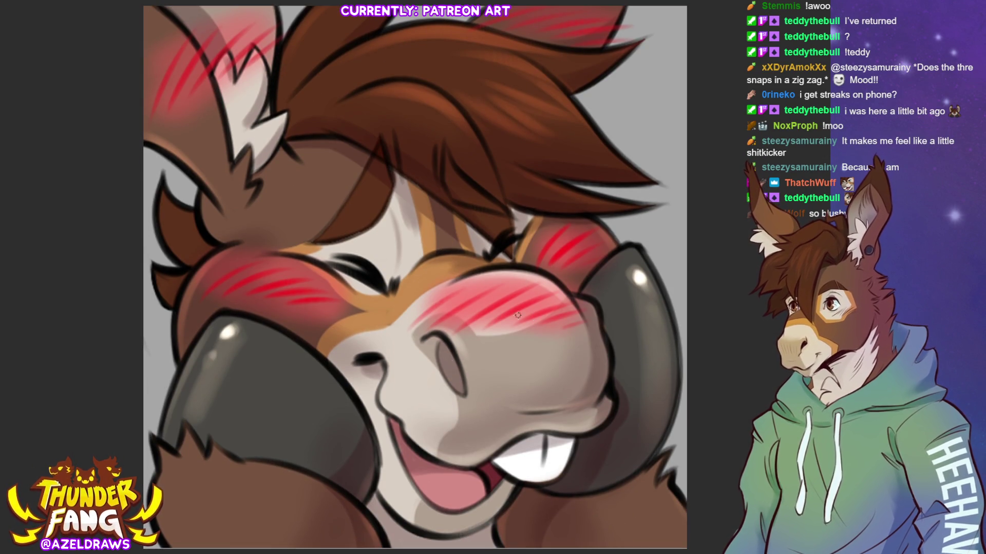
{"action": "key", "text": "ctrl+minus"}
{"action": "scroll", "coordinate": [591, 288], "scroll_direction": "down", "scroll_amount": 1}
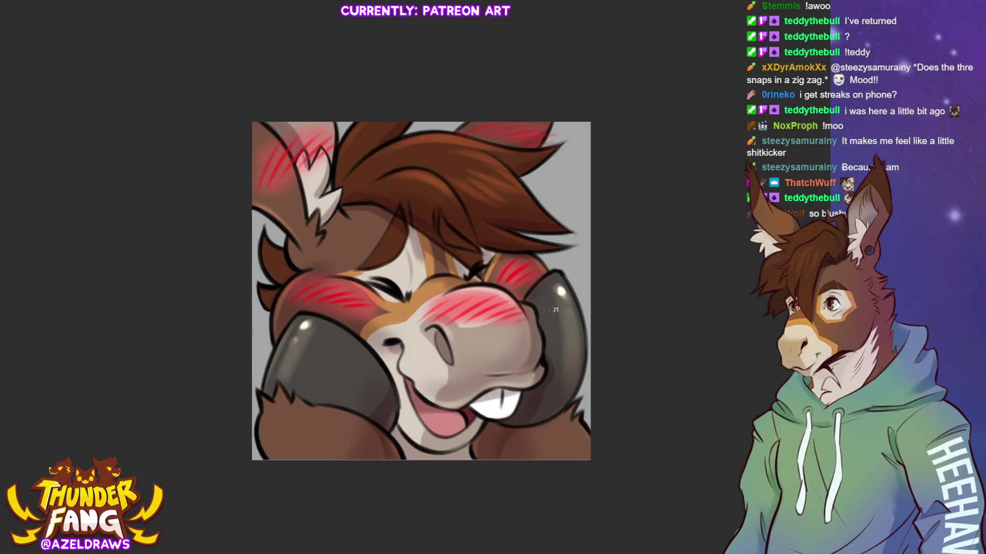
{"action": "scroll", "coordinate": [427, 339], "scroll_direction": "up", "scroll_amount": 2}
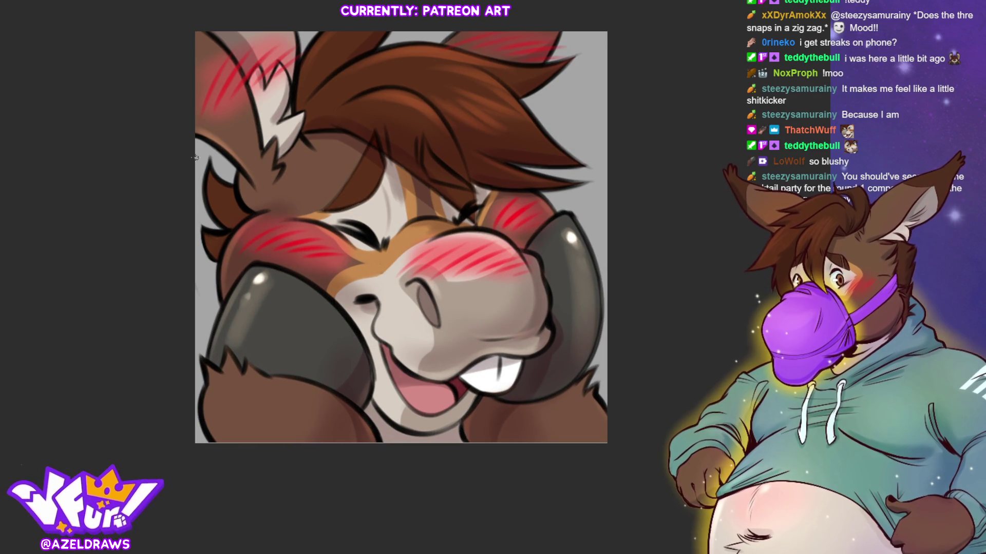
- Stretch the donkey artwork slightly taller and confirm the transform
{"action": "key", "text": "ctrl+t"}
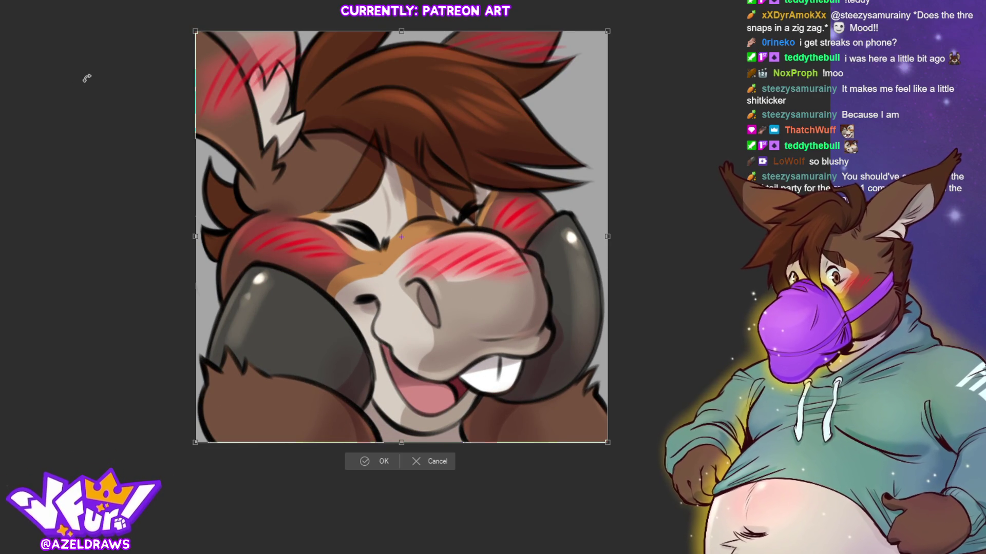
{"action": "left_click_drag", "start_coordinate": [402, 442], "coordinate": [402, 443]}
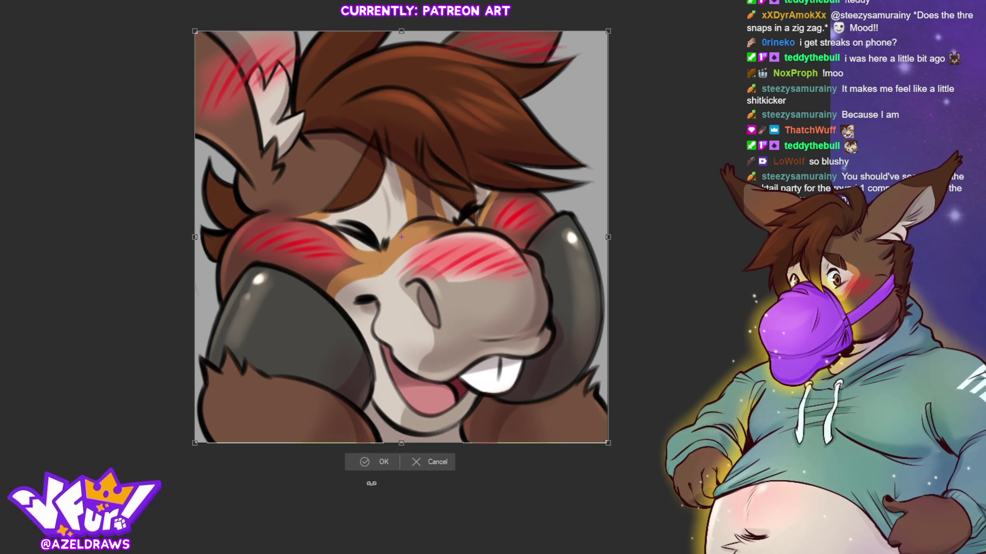
{"action": "left_click", "coordinate": [372, 464]}
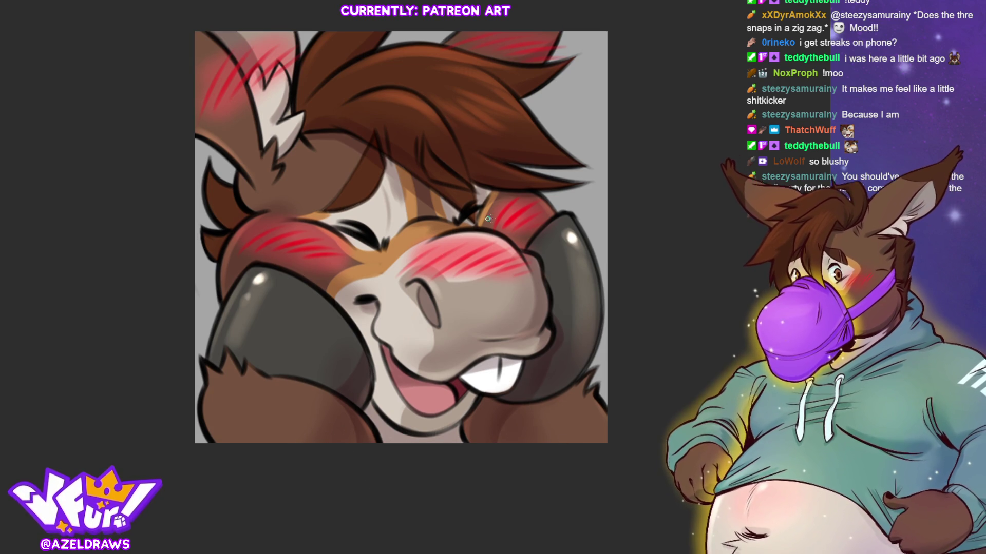
{"action": "key", "text": "ctrl+plus"}
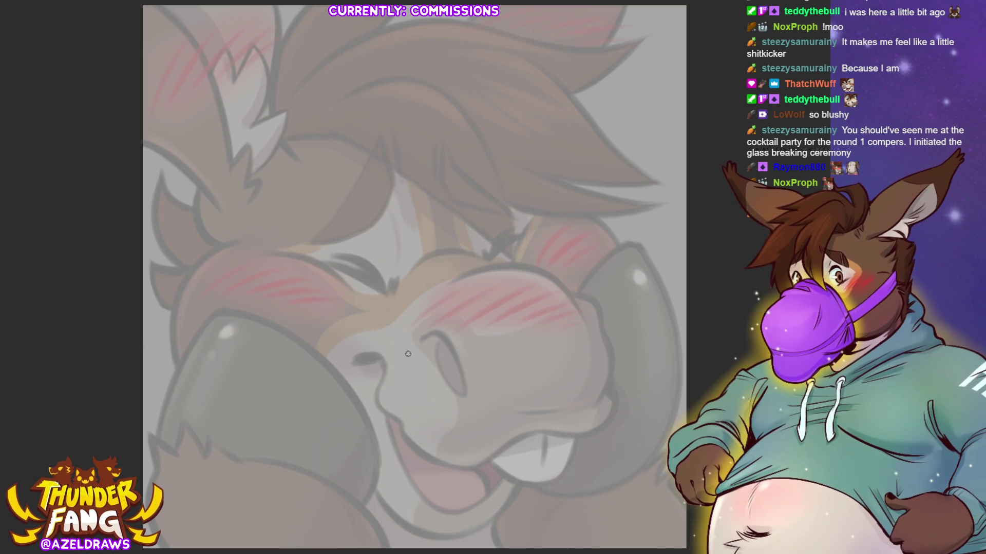
- Draw the curve above the nostril, the top line of the muzzle and the right cheek line
{"action": "mouse_move", "coordinate": [413, 337]}
{"action": "left_mouse_down"}
{"action": "mouse_move", "coordinate": [428, 303]}
{"action": "mouse_move", "coordinate": [513, 308]}
{"action": "mouse_move", "coordinate": [556, 288]}
{"action": "left_mouse_up"}
{"action": "mouse_move", "coordinate": [455, 307]}
{"action": "left_mouse_down"}
{"action": "mouse_move", "coordinate": [581, 281]}
{"action": "mouse_move", "coordinate": [582, 272]}
{"action": "mouse_move", "coordinate": [606, 315]}
{"action": "mouse_move", "coordinate": [600, 337]}
{"action": "left_mouse_up"}
{"action": "mouse_move", "coordinate": [410, 331]}
{"action": "left_mouse_down"}
{"action": "mouse_move", "coordinate": [464, 389]}
{"action": "mouse_move", "coordinate": [445, 381]}
{"action": "mouse_move", "coordinate": [463, 403]}
{"action": "left_mouse_up"}
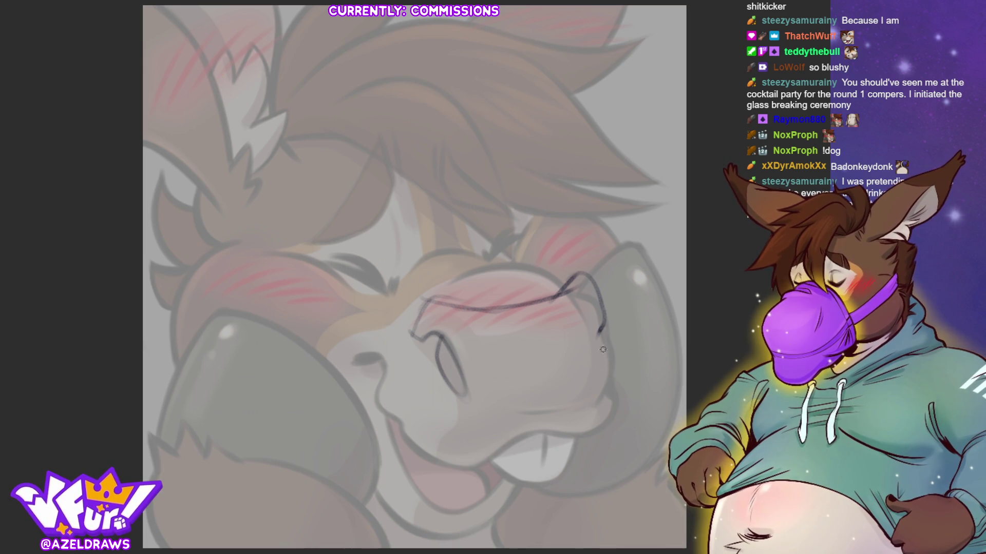
{"action": "left_click_drag", "start_coordinate": [602, 323], "coordinate": [607, 406]}
{"action": "left_click_drag", "start_coordinate": [598, 372], "coordinate": [604, 413]}
- Draw the upper lip line and fill the nostril dark, undoing the extra stroke below it
{"action": "mouse_move", "coordinate": [480, 465]}
{"action": "left_mouse_down"}
{"action": "mouse_move", "coordinate": [534, 437]}
{"action": "mouse_move", "coordinate": [583, 437]}
{"action": "mouse_move", "coordinate": [614, 398]}
{"action": "mouse_move", "coordinate": [608, 383]}
{"action": "left_mouse_up"}
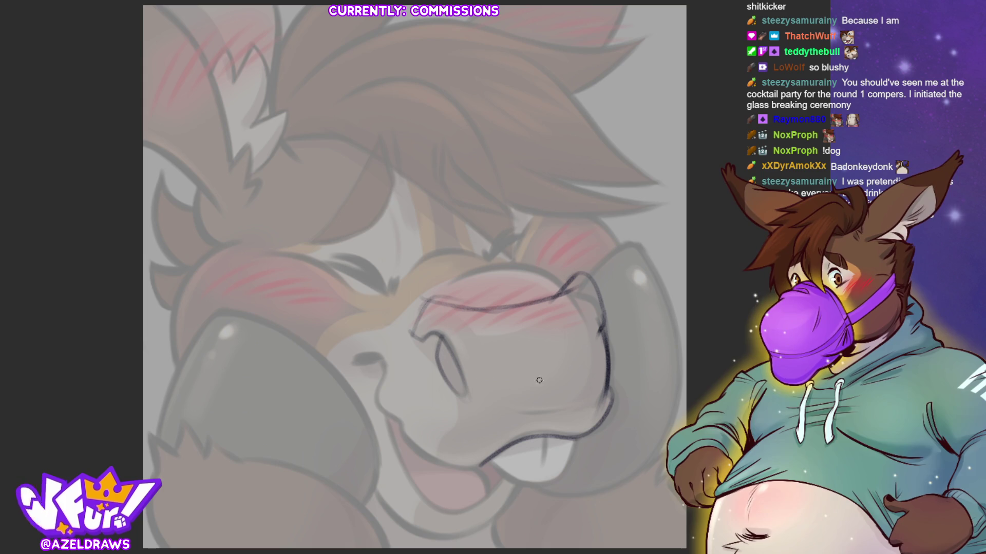
{"action": "mouse_move", "coordinate": [372, 360]}
{"action": "left_mouse_down"}
{"action": "mouse_move", "coordinate": [359, 358]}
{"action": "mouse_move", "coordinate": [373, 360]}
{"action": "mouse_move", "coordinate": [385, 380]}
{"action": "mouse_move", "coordinate": [387, 368]}
{"action": "mouse_move", "coordinate": [389, 417]}
{"action": "mouse_move", "coordinate": [462, 468]}
{"action": "mouse_move", "coordinate": [480, 464]}
{"action": "left_mouse_up"}
{"action": "key", "text": "ctrl+z"}
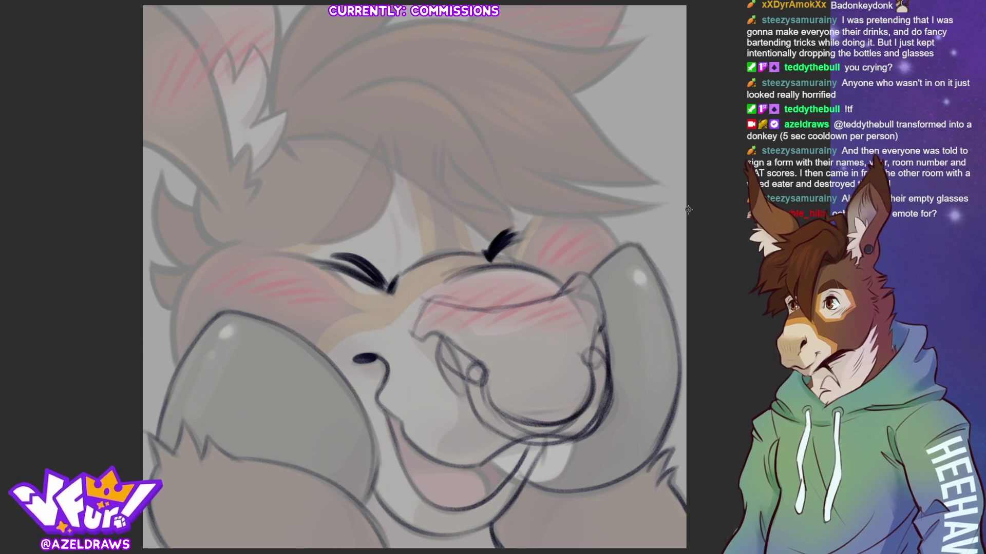
- Draw the closed eye line above the nose and the left cheek contour
{"action": "left_click_drag", "start_coordinate": [267, 253], "coordinate": [325, 273]}
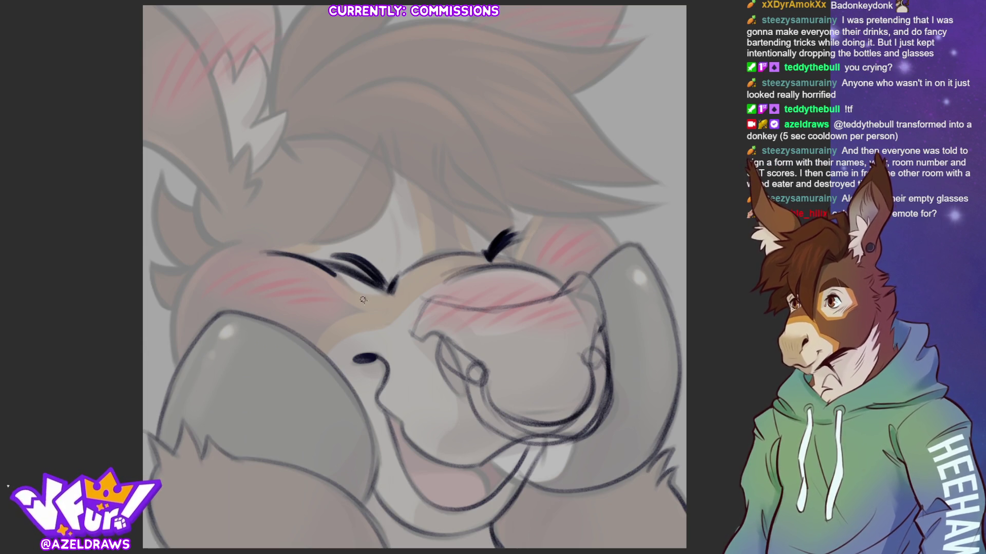
{"action": "left_click_drag", "start_coordinate": [223, 245], "coordinate": [177, 357]}
{"action": "mouse_move", "coordinate": [201, 260]}
{"action": "left_mouse_down"}
{"action": "mouse_move", "coordinate": [180, 291]}
{"action": "mouse_move", "coordinate": [180, 372]}
{"action": "left_mouse_up"}
{"action": "left_click_drag", "start_coordinate": [174, 310], "coordinate": [172, 370]}
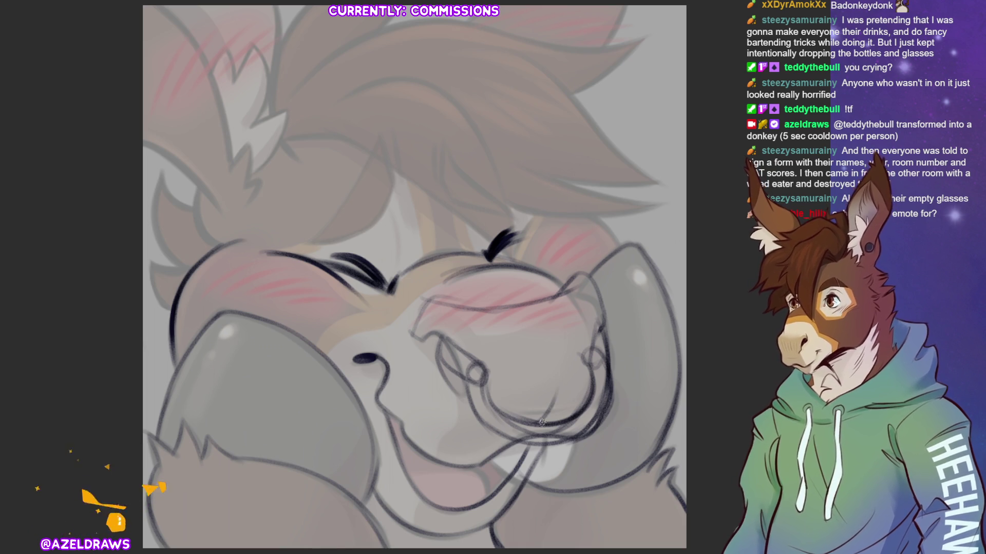
- Replace the short snout stroke with a longer line and add the left closed-eye curve
{"action": "key", "text": "ctrl+z"}
{"action": "mouse_move", "coordinate": [536, 423]}
{"action": "left_mouse_down"}
{"action": "mouse_move", "coordinate": [557, 369]}
{"action": "mouse_move", "coordinate": [548, 352]}
{"action": "left_mouse_up"}
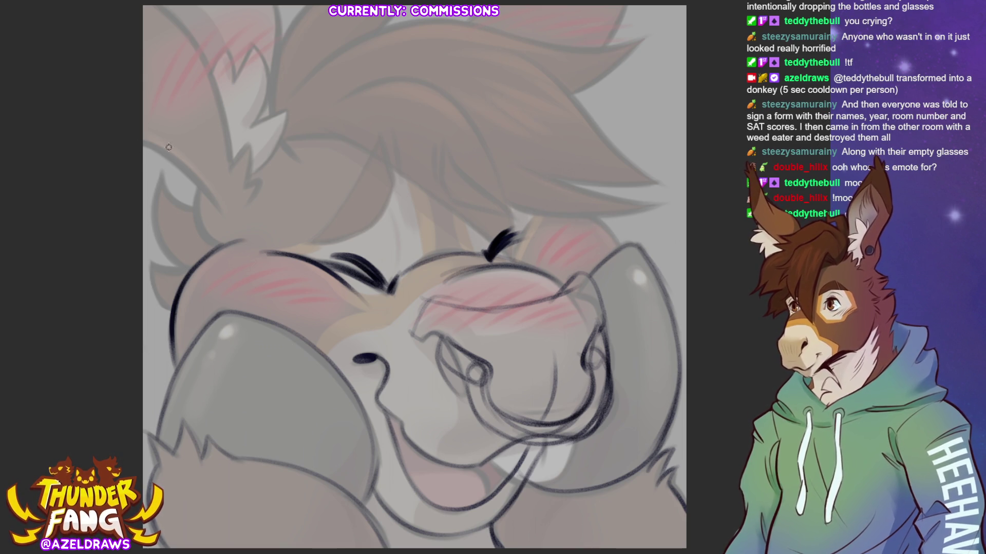
{"action": "mouse_move", "coordinate": [164, 182]}
{"action": "left_mouse_down"}
{"action": "mouse_move", "coordinate": [147, 157]}
{"action": "mouse_move", "coordinate": [226, 205]}
{"action": "left_mouse_up"}
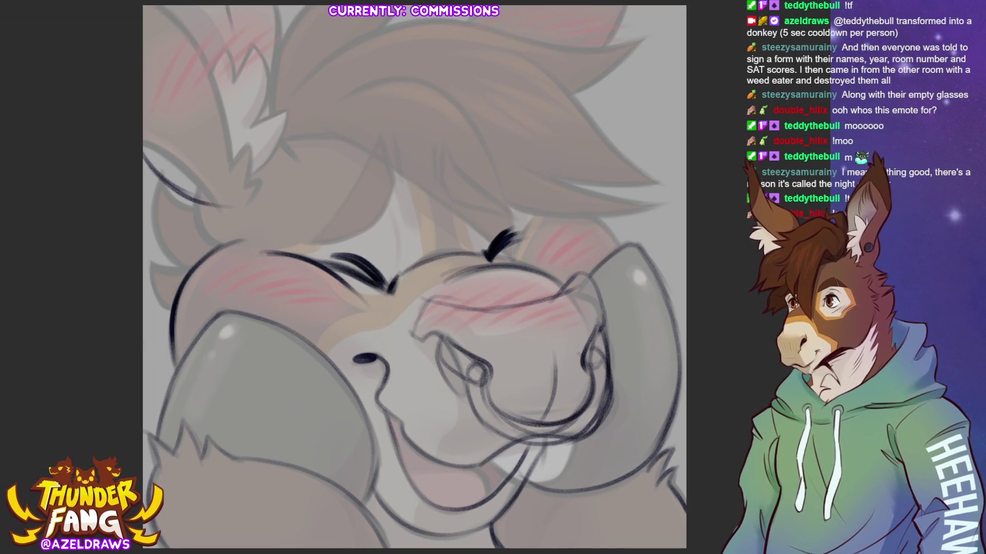
- Ink the left ear edge and the long hair strands across the top and right side
{"action": "mouse_move", "coordinate": [230, 20]}
{"action": "left_mouse_down"}
{"action": "mouse_move", "coordinate": [256, 105]}
{"action": "mouse_move", "coordinate": [291, 157]}
{"action": "left_mouse_up"}
{"action": "left_click_drag", "start_coordinate": [187, 197], "coordinate": [226, 244]}
{"action": "mouse_move", "coordinate": [268, 127]}
{"action": "left_mouse_down"}
{"action": "mouse_move", "coordinate": [282, 154]}
{"action": "mouse_move", "coordinate": [309, 167]}
{"action": "left_mouse_up"}
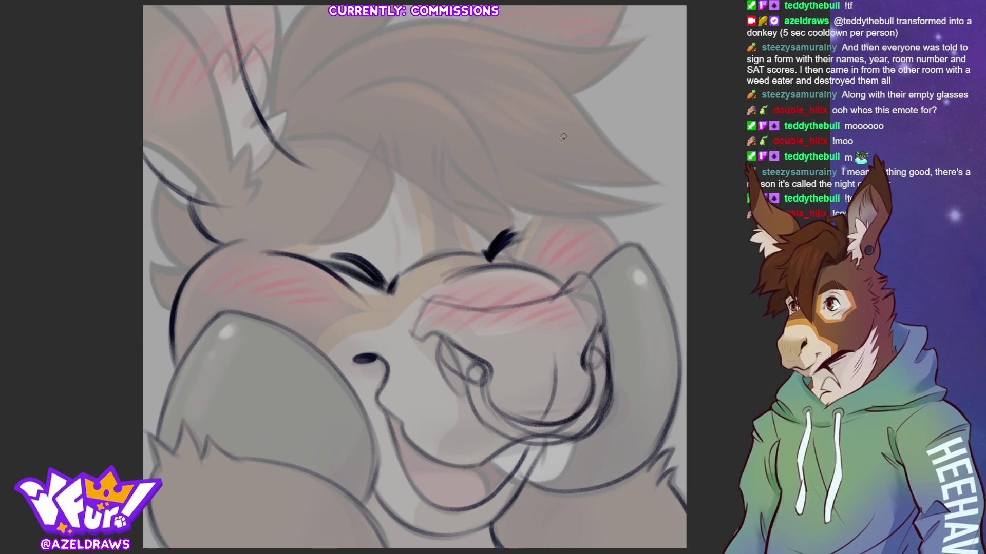
{"action": "left_click_drag", "start_coordinate": [550, 80], "coordinate": [544, 136]}
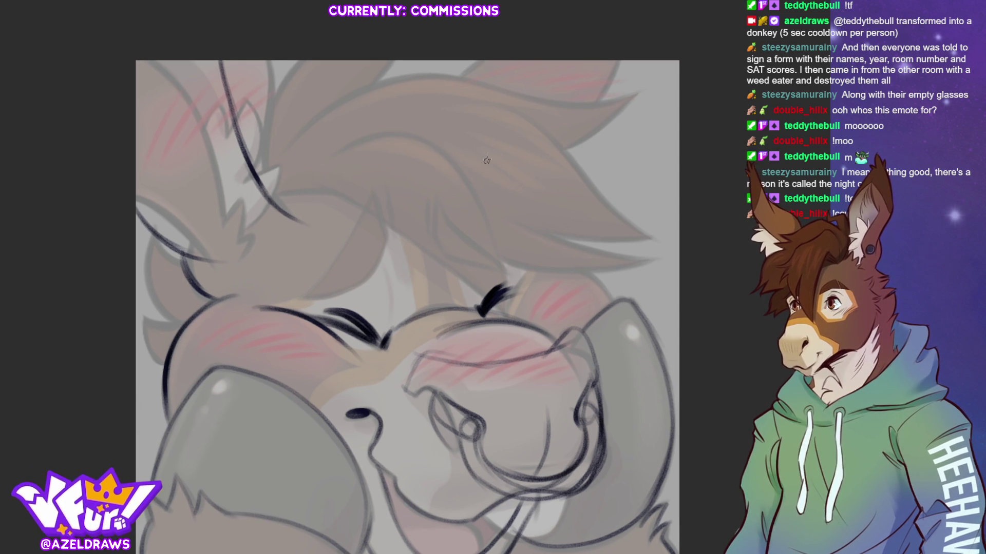
{"action": "mouse_move", "coordinate": [465, 164]}
{"action": "left_mouse_down"}
{"action": "mouse_move", "coordinate": [480, 138]}
{"action": "mouse_move", "coordinate": [577, 60]}
{"action": "left_mouse_up"}
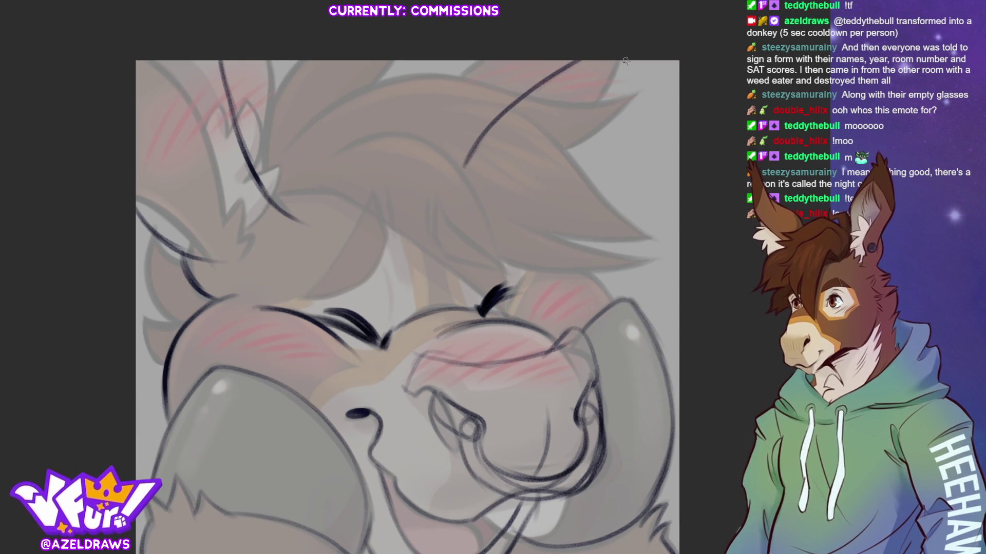
{"action": "mouse_move", "coordinate": [561, 226]}
{"action": "left_mouse_down"}
{"action": "mouse_move", "coordinate": [605, 194]}
{"action": "mouse_move", "coordinate": [667, 106]}
{"action": "mouse_move", "coordinate": [663, 53]}
{"action": "mouse_move", "coordinate": [558, 240]}
{"action": "mouse_move", "coordinate": [662, 77]}
{"action": "left_mouse_up"}
{"action": "left_click_drag", "start_coordinate": [658, 111], "coordinate": [586, 203]}
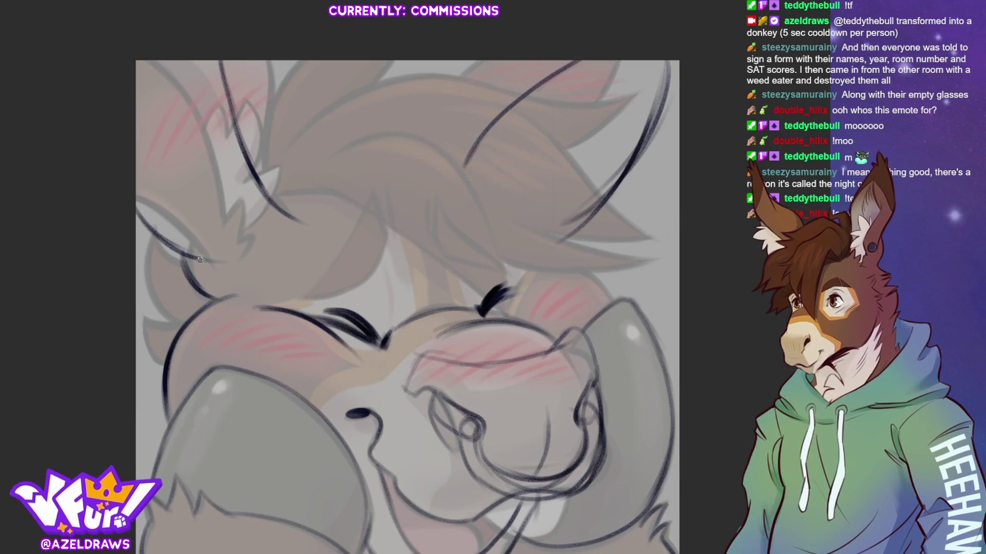
- Ink the line down the ear, the hair curve from ear to top, and lines beside the ear
{"action": "mouse_move", "coordinate": [188, 62]}
{"action": "left_mouse_down"}
{"action": "mouse_move", "coordinate": [190, 180]}
{"action": "mouse_move", "coordinate": [259, 242]}
{"action": "left_mouse_up"}
{"action": "left_click_drag", "start_coordinate": [136, 206], "coordinate": [228, 245]}
{"action": "left_click_drag", "start_coordinate": [157, 220], "coordinate": [214, 247]}
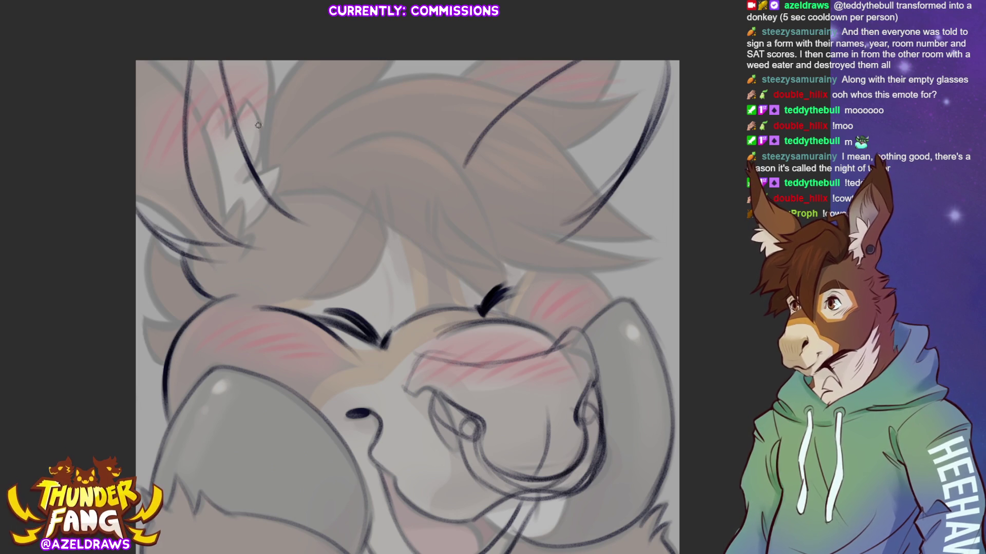
{"action": "mouse_move", "coordinate": [250, 136]}
{"action": "left_mouse_down"}
{"action": "mouse_move", "coordinate": [433, 104]}
{"action": "mouse_move", "coordinate": [459, 56]}
{"action": "mouse_move", "coordinate": [512, 108]}
{"action": "left_mouse_up"}
{"action": "left_click_drag", "start_coordinate": [381, 117], "coordinate": [459, 177]}
{"action": "left_click_drag", "start_coordinate": [259, 135], "coordinate": [288, 166]}
{"action": "mouse_move", "coordinate": [264, 136]}
{"action": "left_mouse_down"}
{"action": "mouse_move", "coordinate": [295, 213]}
{"action": "mouse_move", "coordinate": [237, 139]}
{"action": "left_mouse_up"}
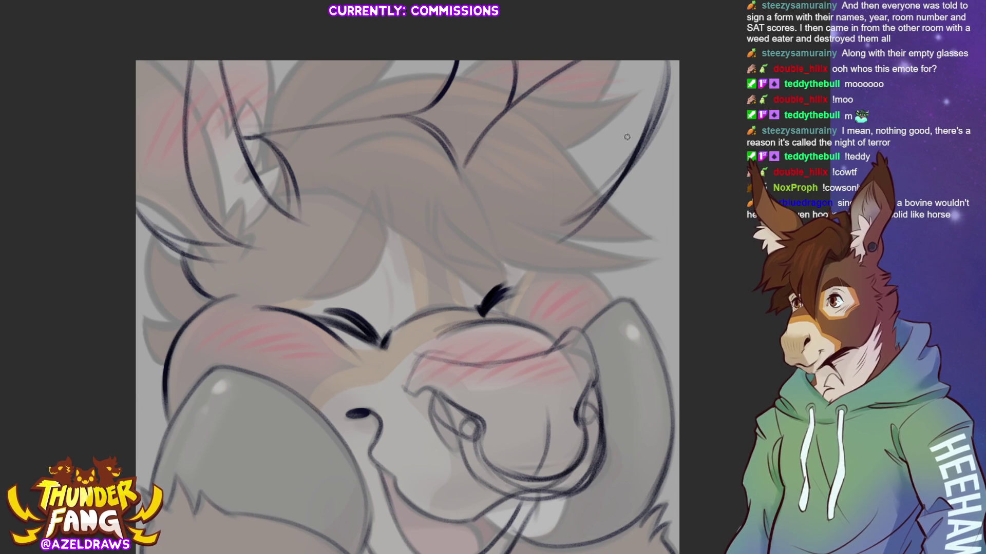
- Outline the lower-left and lower-right grey shapes framing the lower face
{"action": "scroll", "coordinate": [406, 308], "scroll_direction": "down", "scroll_amount": 2}
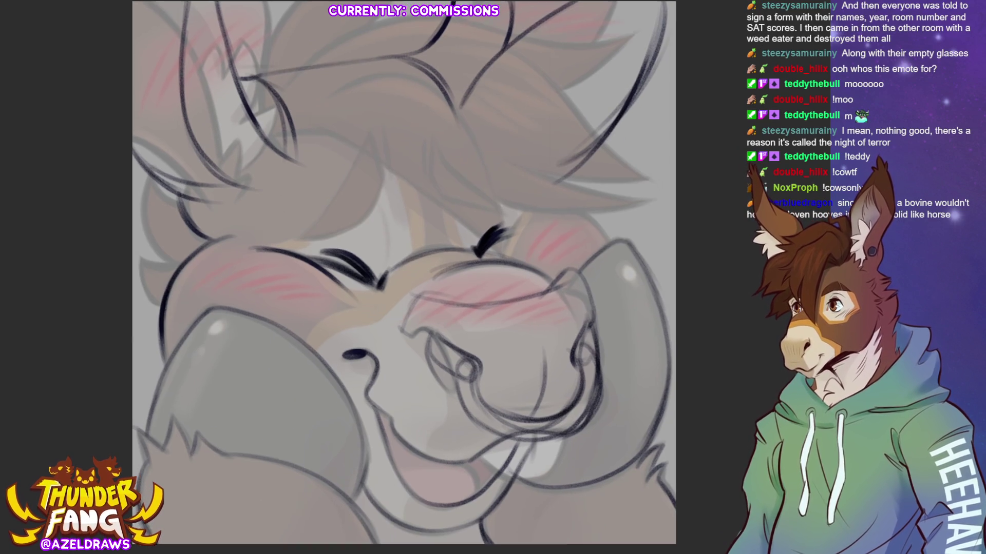
{"action": "scroll", "coordinate": [408, 277], "scroll_direction": "left", "scroll_amount": 1}
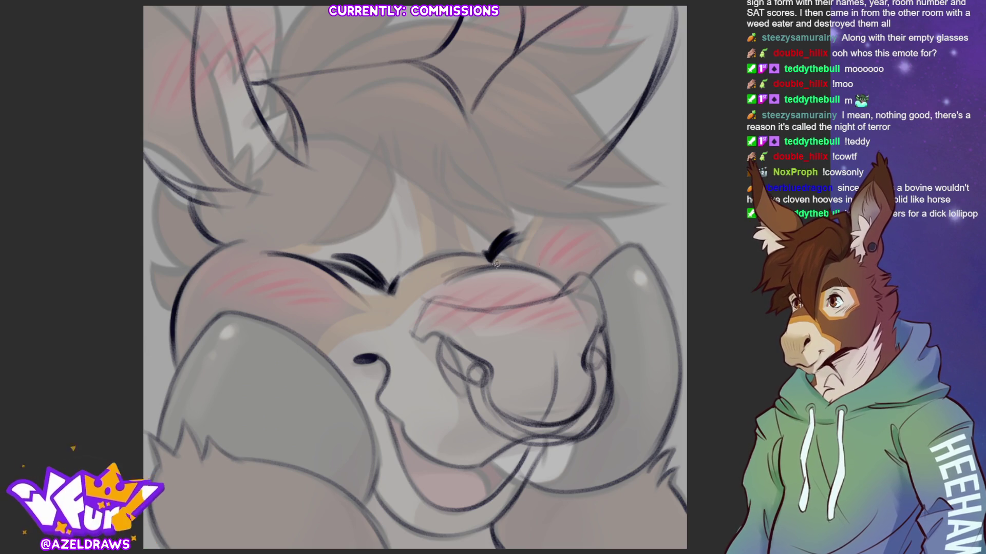
{"action": "mouse_move", "coordinate": [229, 319]}
{"action": "left_mouse_down"}
{"action": "mouse_move", "coordinate": [191, 388]}
{"action": "mouse_move", "coordinate": [201, 452]}
{"action": "mouse_move", "coordinate": [230, 318]}
{"action": "mouse_move", "coordinate": [203, 366]}
{"action": "mouse_move", "coordinate": [228, 310]}
{"action": "mouse_move", "coordinate": [198, 429]}
{"action": "left_mouse_up"}
{"action": "left_click_drag", "start_coordinate": [221, 329], "coordinate": [225, 370]}
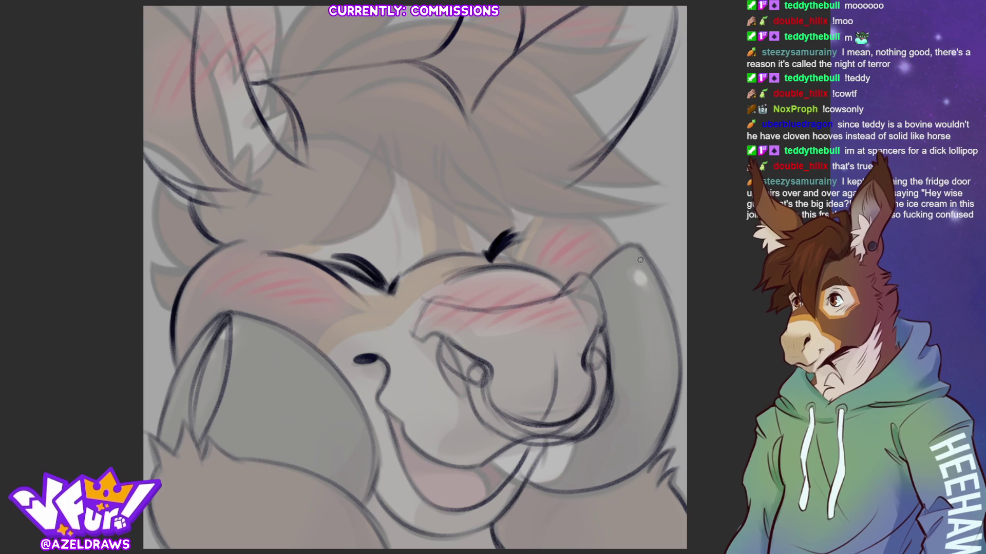
{"action": "mouse_move", "coordinate": [634, 246]}
{"action": "left_mouse_down"}
{"action": "mouse_move", "coordinate": [665, 315]}
{"action": "mouse_move", "coordinate": [651, 445]}
{"action": "mouse_move", "coordinate": [645, 329]}
{"action": "mouse_move", "coordinate": [654, 450]}
{"action": "left_mouse_up"}
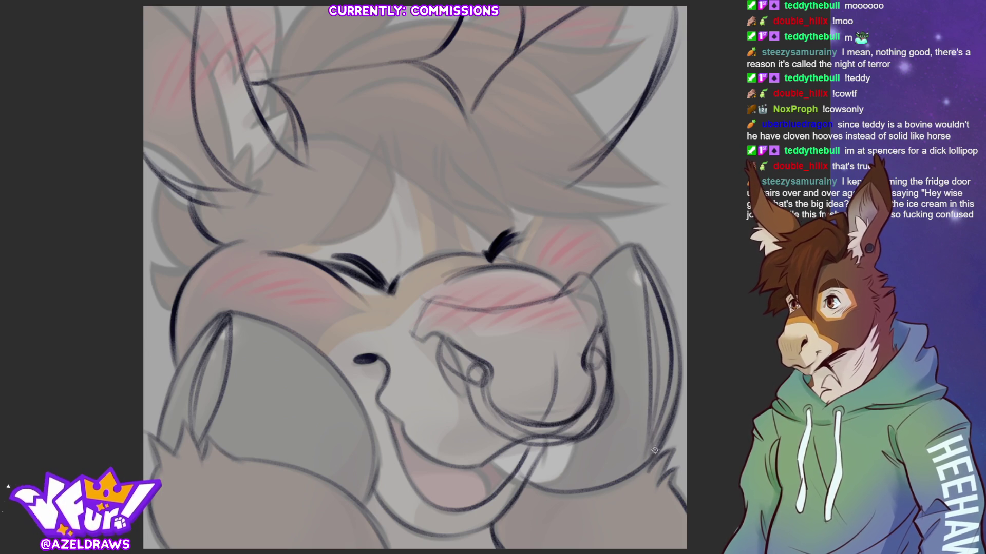
{"action": "left_click_drag", "start_coordinate": [592, 486], "coordinate": [665, 450]}
{"action": "left_click_drag", "start_coordinate": [216, 453], "coordinate": [295, 482]}
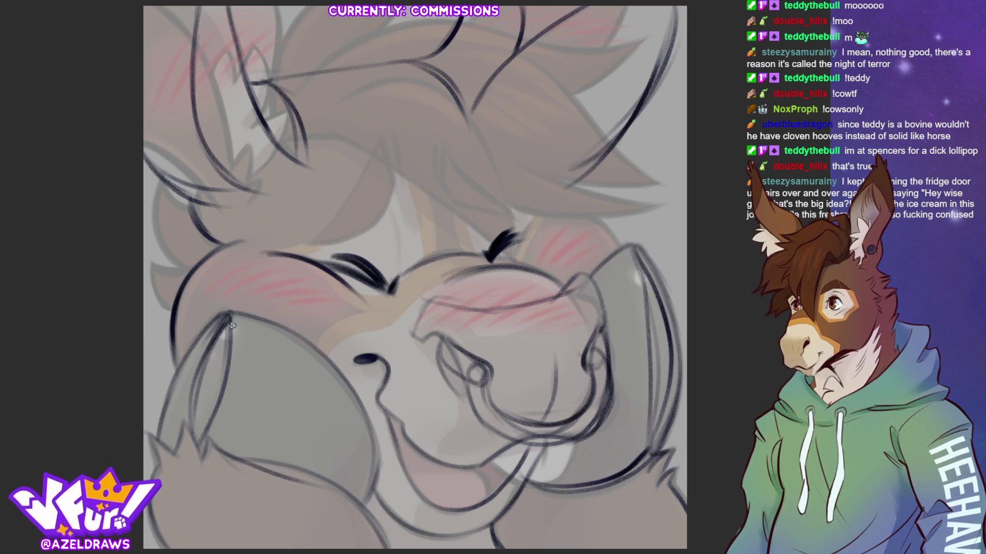
- Ink the inner and outer edges of both lower ear shapes, plus a hair strand above the left eye
{"action": "left_click_drag", "start_coordinate": [230, 308], "coordinate": [224, 352]}
{"action": "mouse_move", "coordinate": [265, 314]}
{"action": "left_mouse_down"}
{"action": "mouse_move", "coordinate": [229, 305]}
{"action": "mouse_move", "coordinate": [315, 349]}
{"action": "left_mouse_up"}
{"action": "mouse_move", "coordinate": [228, 300]}
{"action": "left_mouse_down"}
{"action": "mouse_move", "coordinate": [345, 390]}
{"action": "mouse_move", "coordinate": [362, 464]}
{"action": "left_mouse_up"}
{"action": "left_click_drag", "start_coordinate": [354, 403], "coordinate": [369, 485]}
{"action": "mouse_move", "coordinate": [225, 316]}
{"action": "left_mouse_down"}
{"action": "mouse_move", "coordinate": [162, 401]}
{"action": "mouse_move", "coordinate": [157, 428]}
{"action": "left_mouse_up"}
{"action": "left_click_drag", "start_coordinate": [222, 332], "coordinate": [198, 419]}
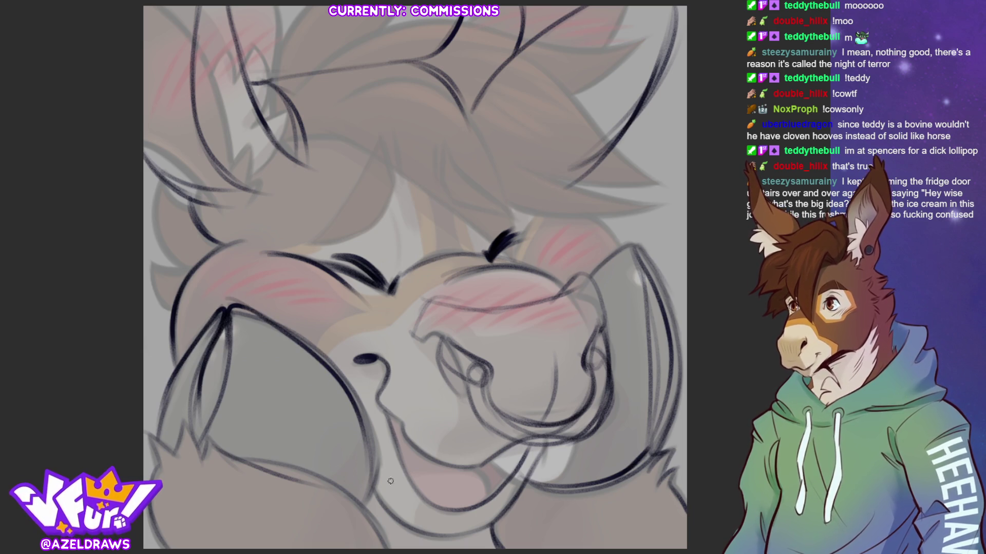
{"action": "left_click_drag", "start_coordinate": [591, 288], "coordinate": [618, 264]}
{"action": "mouse_move", "coordinate": [615, 269]}
{"action": "left_mouse_down"}
{"action": "mouse_move", "coordinate": [643, 253]}
{"action": "mouse_move", "coordinate": [658, 397]}
{"action": "left_mouse_up"}
{"action": "mouse_move", "coordinate": [639, 281]}
{"action": "left_mouse_down"}
{"action": "mouse_move", "coordinate": [657, 274]}
{"action": "mouse_move", "coordinate": [670, 334]}
{"action": "mouse_move", "coordinate": [661, 451]}
{"action": "left_mouse_up"}
{"action": "left_click_drag", "start_coordinate": [646, 280], "coordinate": [649, 431]}
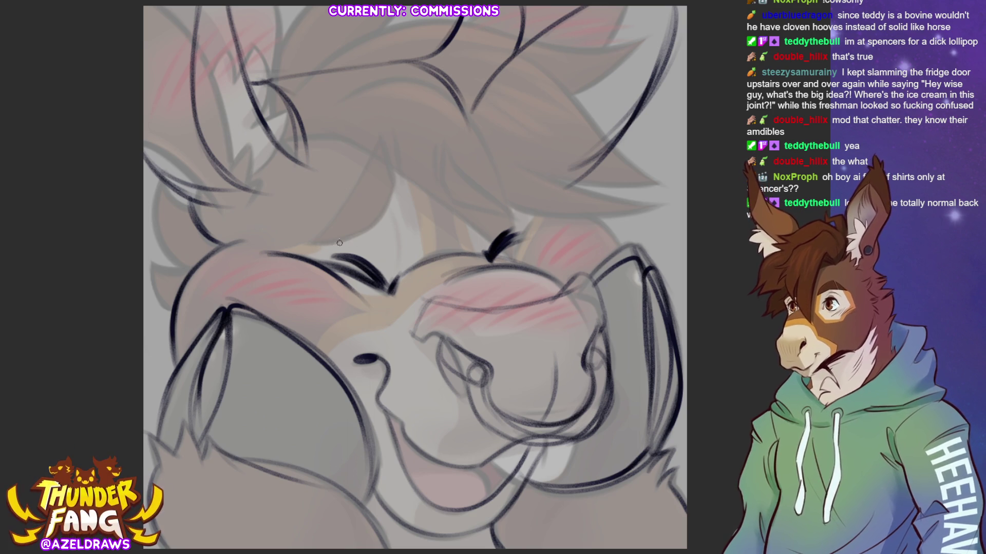
{"action": "left_click_drag", "start_coordinate": [308, 243], "coordinate": [392, 198]}
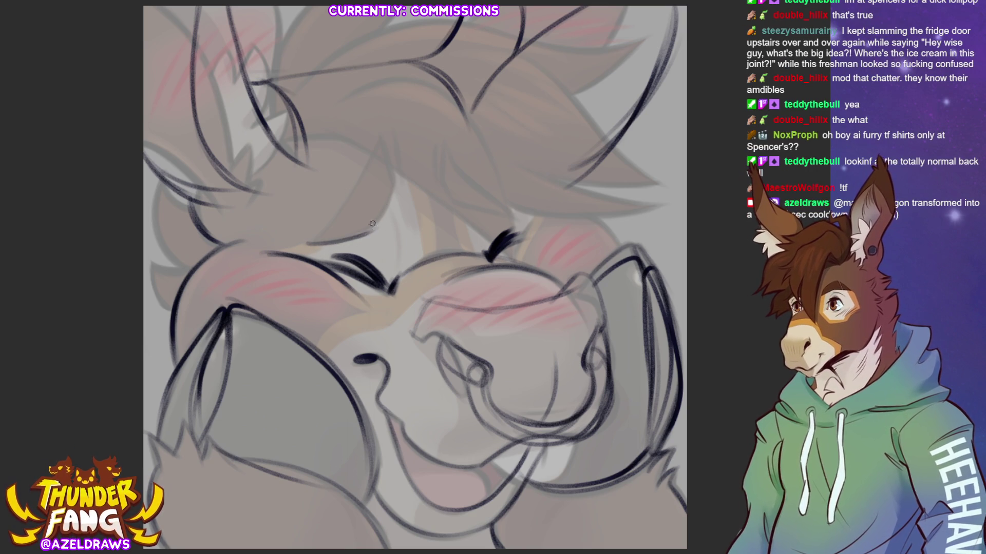
- Ink hair strands and short strokes on the forehead above both closed eyes
{"action": "mouse_move", "coordinate": [377, 154]}
{"action": "left_mouse_down"}
{"action": "mouse_move", "coordinate": [322, 242]}
{"action": "mouse_move", "coordinate": [306, 247]}
{"action": "left_mouse_up"}
{"action": "left_click_drag", "start_coordinate": [393, 198], "coordinate": [376, 142]}
{"action": "left_click_drag", "start_coordinate": [350, 203], "coordinate": [318, 236]}
{"action": "mouse_move", "coordinate": [395, 154]}
{"action": "left_mouse_down"}
{"action": "mouse_move", "coordinate": [391, 142]}
{"action": "mouse_move", "coordinate": [438, 178]}
{"action": "left_mouse_up"}
{"action": "mouse_move", "coordinate": [445, 140]}
{"action": "left_mouse_down"}
{"action": "mouse_move", "coordinate": [448, 174]}
{"action": "mouse_move", "coordinate": [509, 206]}
{"action": "left_mouse_up"}
{"action": "left_click_drag", "start_coordinate": [445, 185], "coordinate": [510, 216]}
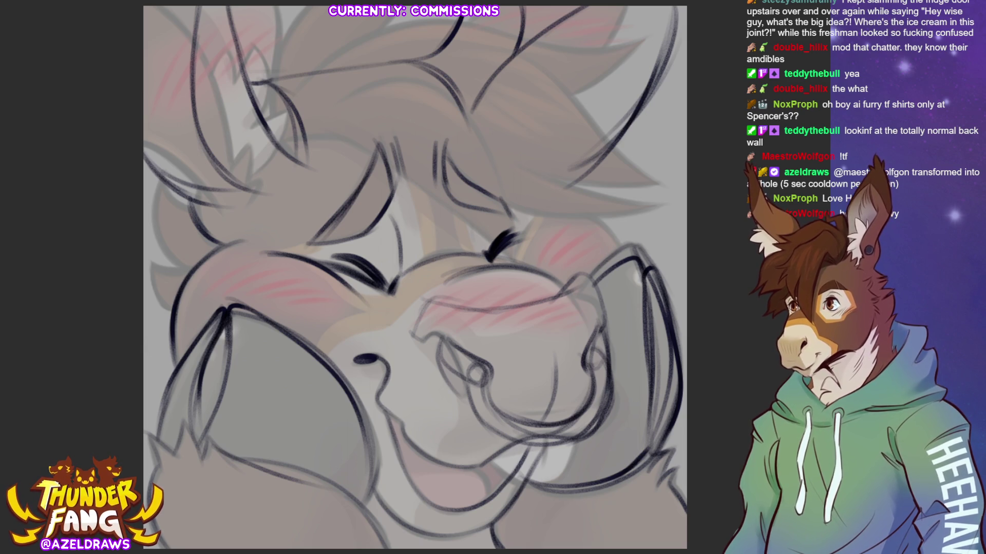
- Ink a curved line beside the right cheek and the closed eye, then hide the colour flats
{"action": "left_click_drag", "start_coordinate": [545, 205], "coordinate": [613, 232]}
{"action": "left_click_drag", "start_coordinate": [537, 216], "coordinate": [514, 260]}
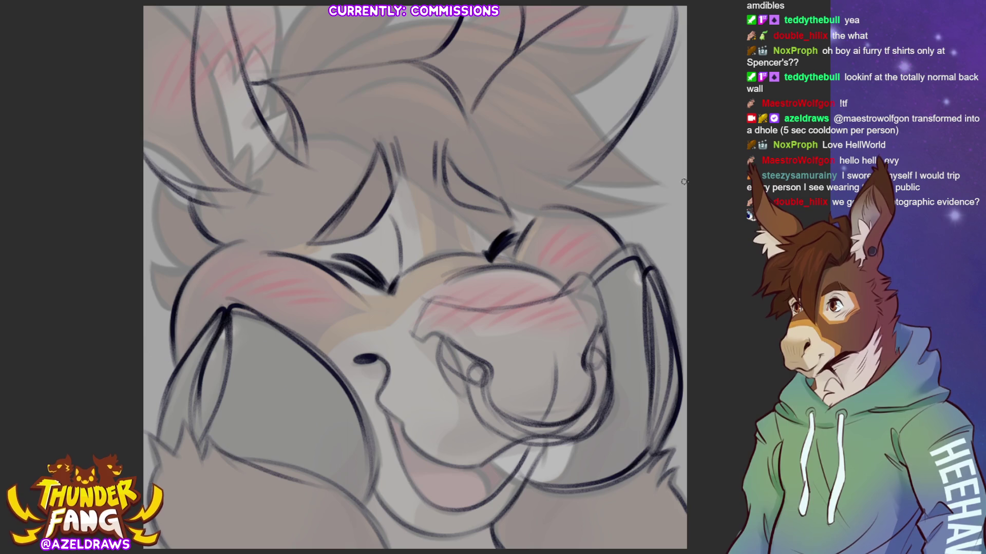
{"action": "key", "text": "ctrl+comma"}
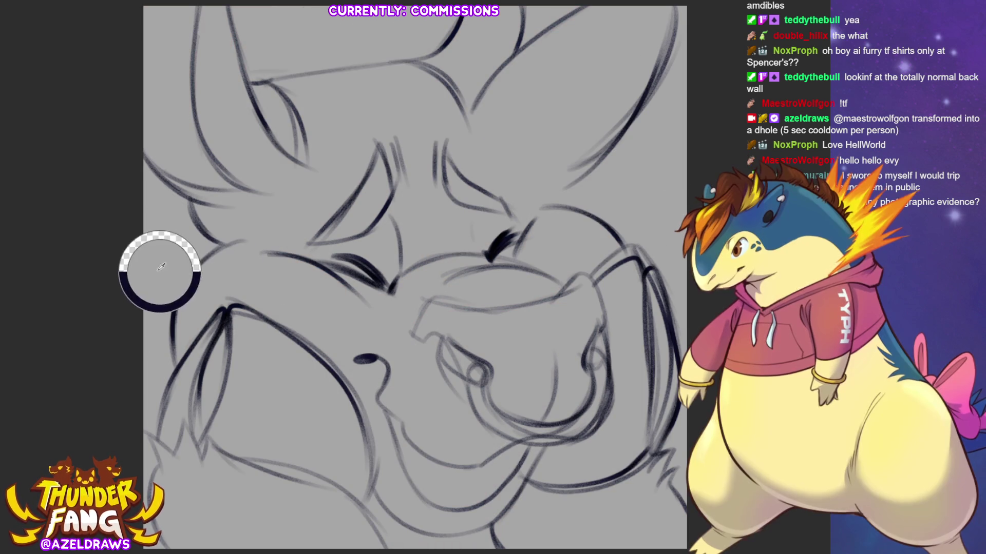
- Sample the dark line colour and redraw the left cheek fur tufts down to the lower face edge
{"action": "left_click", "coordinate": [377, 279], "text": "alt"}
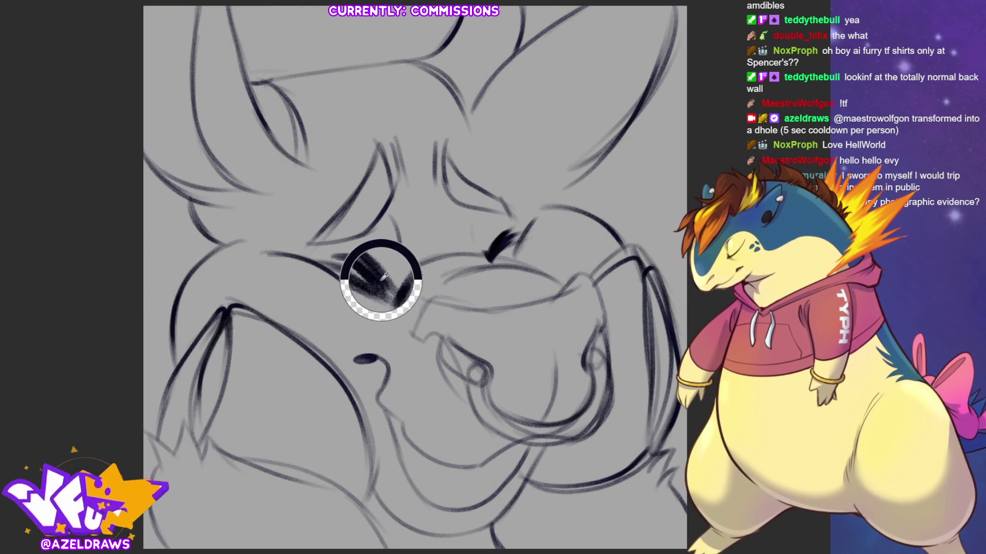
{"action": "mouse_move", "coordinate": [219, 250]}
{"action": "left_mouse_down"}
{"action": "mouse_move", "coordinate": [156, 259]}
{"action": "mouse_move", "coordinate": [157, 320]}
{"action": "left_mouse_up"}
{"action": "left_click_drag", "start_coordinate": [190, 272], "coordinate": [165, 348]}
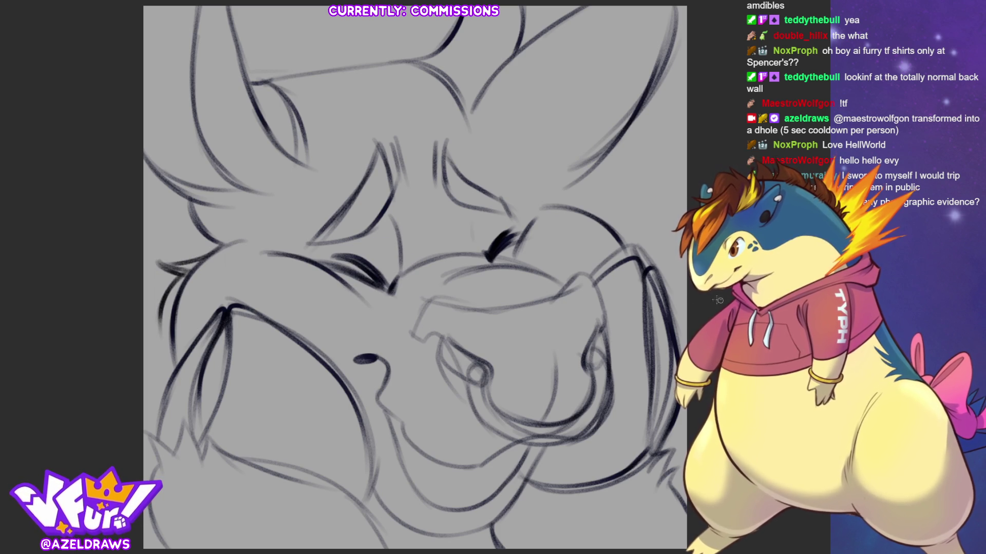
{"action": "key", "text": "ctrl+z"}
{"action": "key", "text": "ctrl+z"}
{"action": "key", "text": "ctrl+z"}
{"action": "mouse_move", "coordinate": [216, 241]}
{"action": "left_mouse_down"}
{"action": "mouse_move", "coordinate": [175, 228]}
{"action": "mouse_move", "coordinate": [157, 238]}
{"action": "left_mouse_up"}
{"action": "mouse_move", "coordinate": [202, 248]}
{"action": "left_mouse_down"}
{"action": "mouse_move", "coordinate": [177, 245]}
{"action": "mouse_move", "coordinate": [163, 285]}
{"action": "left_mouse_up"}
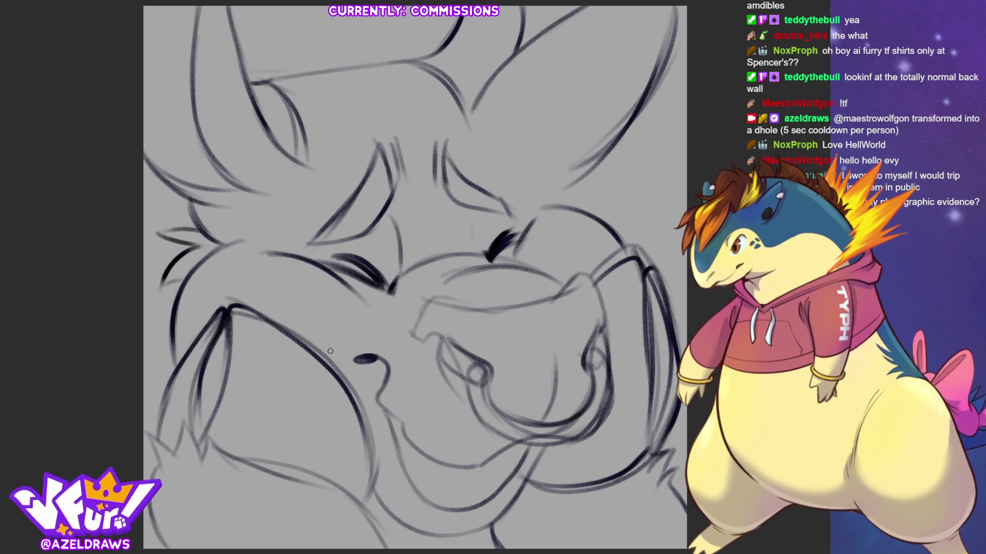
{"action": "left_click_drag", "start_coordinate": [144, 394], "coordinate": [168, 419]}
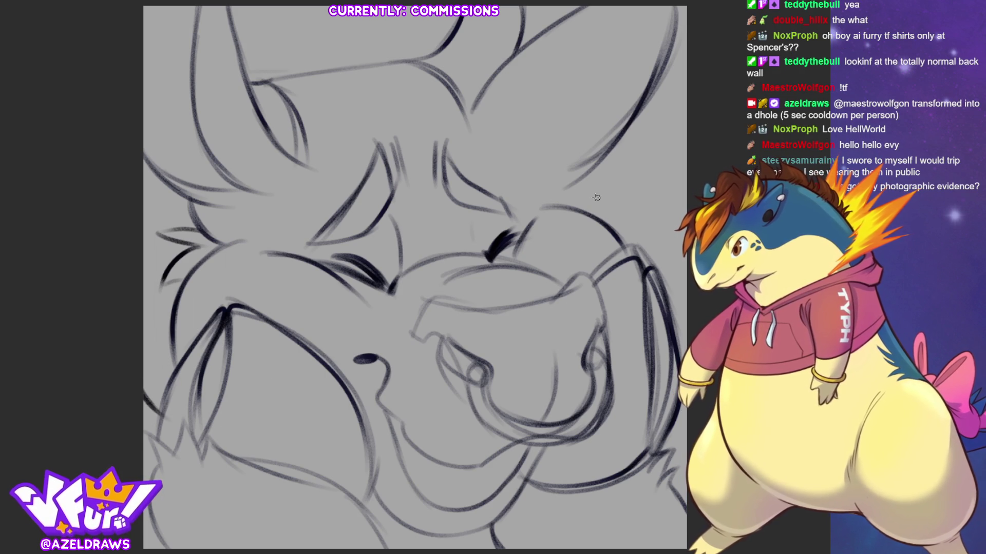
- Ink the brow line and the lines running from the brow up to the ear
{"action": "mouse_move", "coordinate": [504, 196]}
{"action": "left_mouse_down"}
{"action": "mouse_move", "coordinate": [613, 166]}
{"action": "mouse_move", "coordinate": [681, 47]}
{"action": "left_mouse_up"}
{"action": "mouse_move", "coordinate": [551, 193]}
{"action": "left_mouse_down"}
{"action": "mouse_move", "coordinate": [678, 107]}
{"action": "mouse_move", "coordinate": [685, 83]}
{"action": "left_mouse_up"}
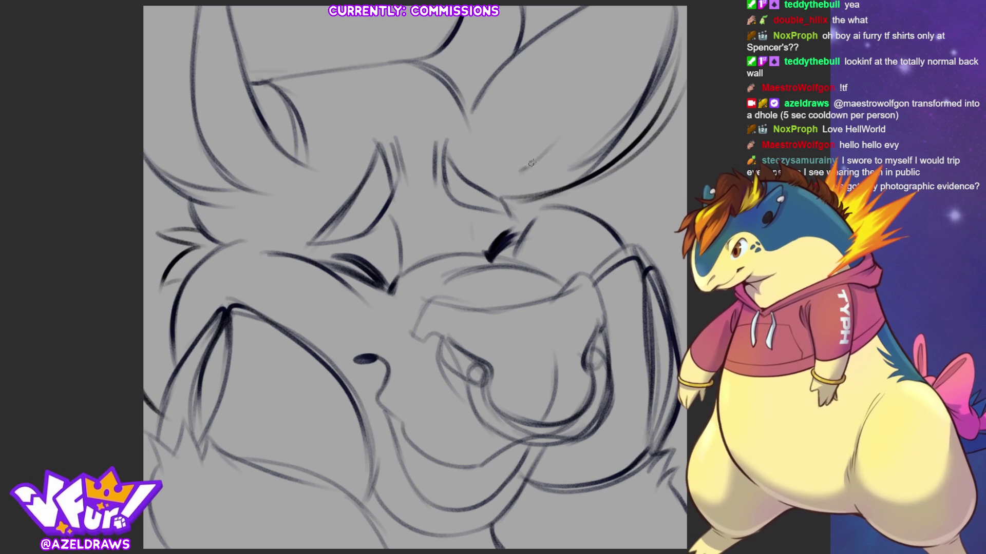
{"action": "left_click_drag", "start_coordinate": [521, 171], "coordinate": [634, 7]}
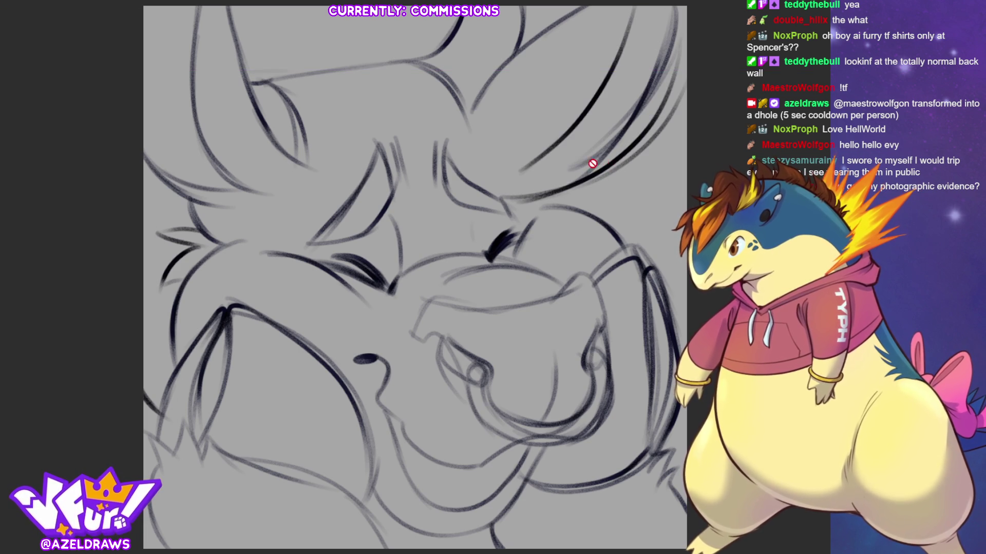
{"action": "left_click_drag", "start_coordinate": [511, 173], "coordinate": [599, 139]}
{"action": "mouse_move", "coordinate": [511, 178]}
{"action": "left_mouse_down"}
{"action": "mouse_move", "coordinate": [616, 154]}
{"action": "mouse_move", "coordinate": [567, 164]}
{"action": "mouse_move", "coordinate": [560, 178]}
{"action": "left_mouse_up"}
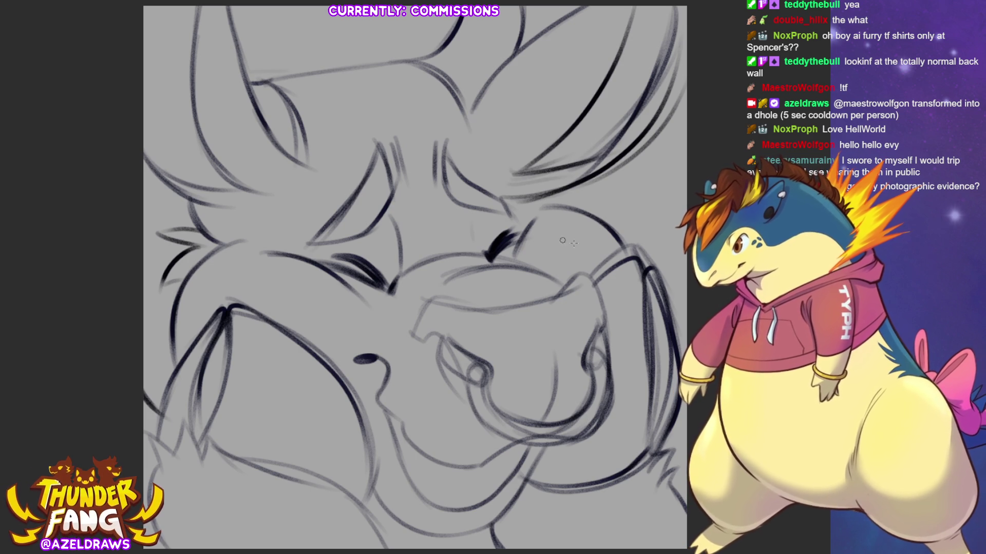
- Draw forehead hair strands toward the eye and arc strokes across the top of the head
{"action": "left_click_drag", "start_coordinate": [361, 131], "coordinate": [475, 231]}
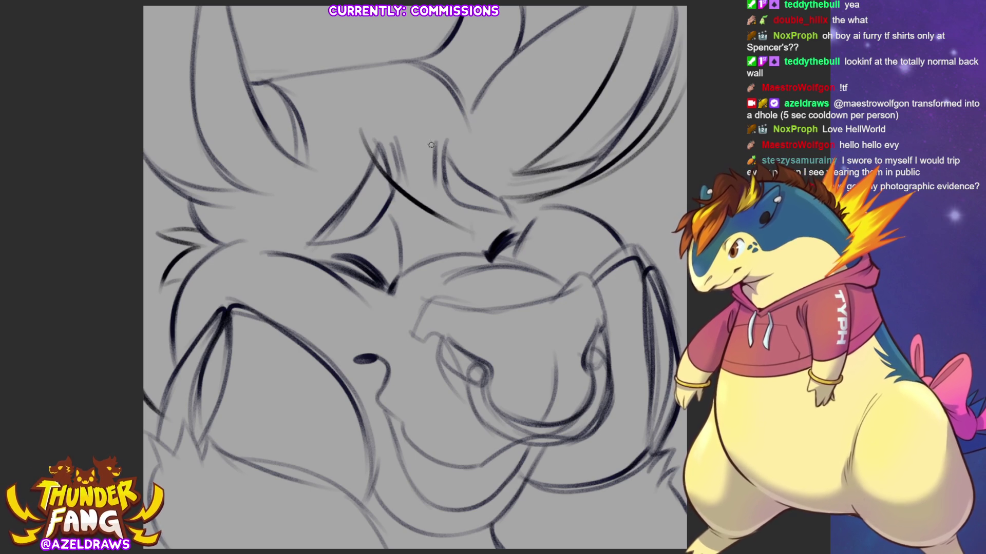
{"action": "left_click_drag", "start_coordinate": [431, 144], "coordinate": [483, 236]}
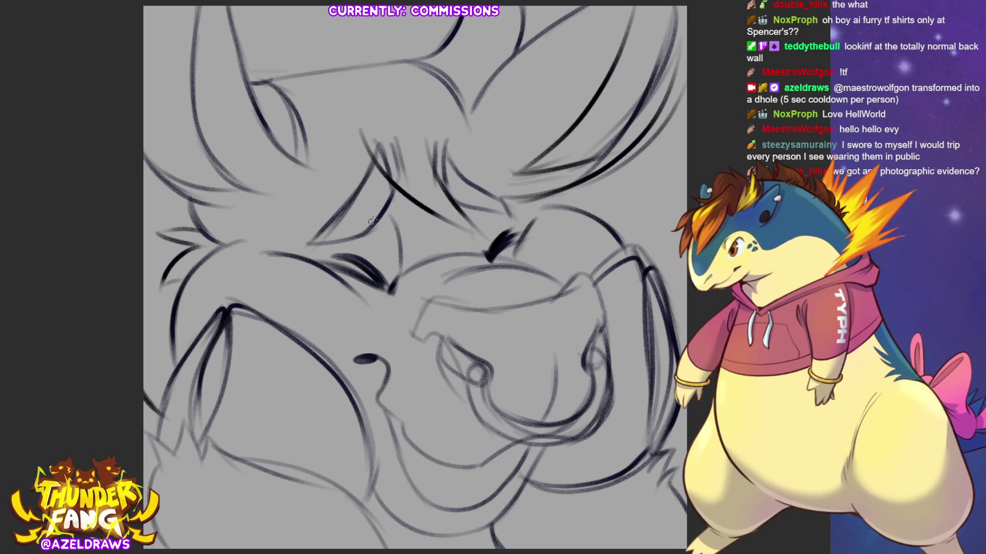
{"action": "mouse_move", "coordinate": [288, 76]}
{"action": "left_mouse_down"}
{"action": "mouse_move", "coordinate": [401, 27]}
{"action": "mouse_move", "coordinate": [345, 64]}
{"action": "mouse_move", "coordinate": [423, 44]}
{"action": "left_mouse_up"}
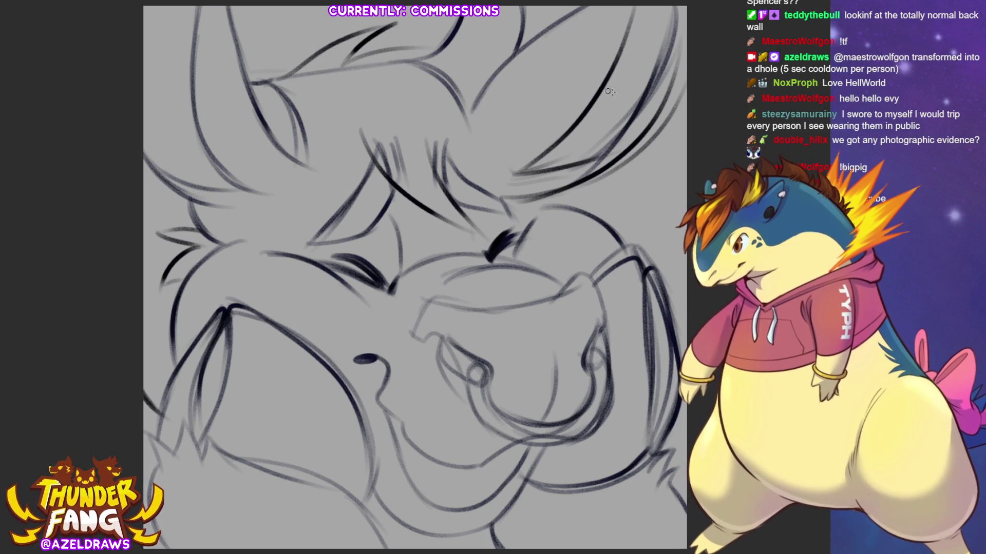
{"action": "mouse_move", "coordinate": [331, 76]}
{"action": "left_mouse_down"}
{"action": "mouse_move", "coordinate": [368, 47]}
{"action": "mouse_move", "coordinate": [539, 78]}
{"action": "left_mouse_up"}
{"action": "left_click_drag", "start_coordinate": [428, 92], "coordinate": [533, 65]}
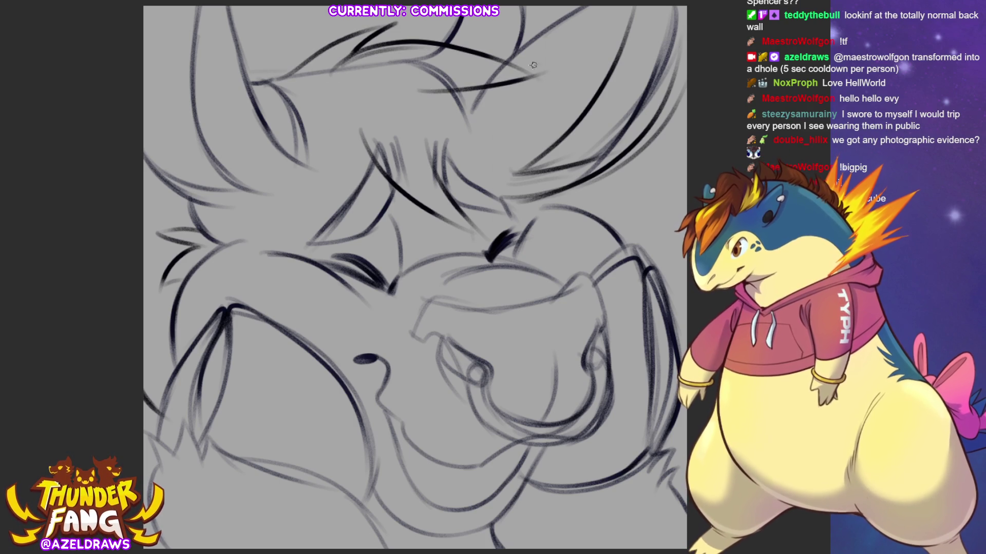
{"action": "mouse_move", "coordinate": [271, 81]}
{"action": "left_mouse_down"}
{"action": "mouse_move", "coordinate": [311, 43]}
{"action": "mouse_move", "coordinate": [282, 90]}
{"action": "left_mouse_up"}
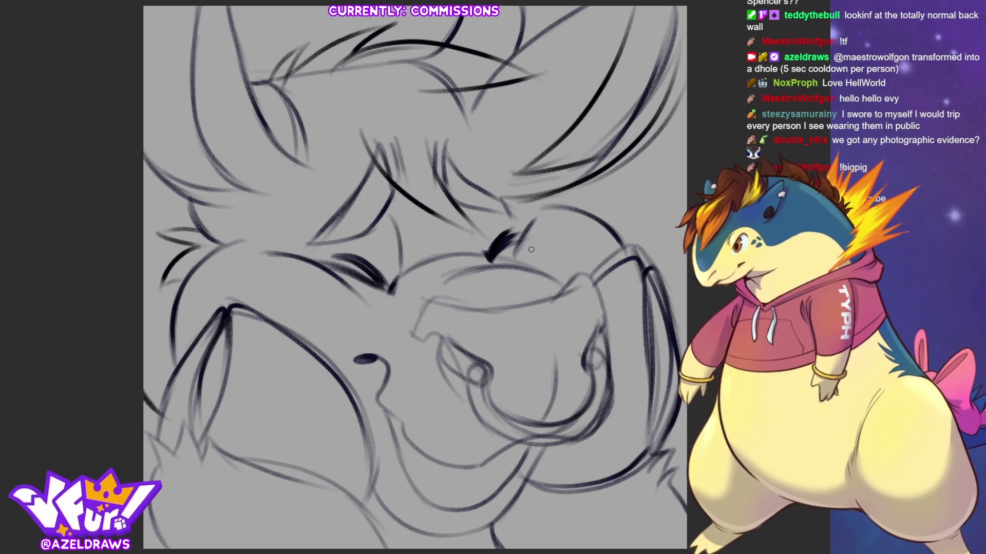
- Ink the upper line and edge of the left ear
{"action": "mouse_move", "coordinate": [271, 82]}
{"action": "left_mouse_down"}
{"action": "mouse_move", "coordinate": [288, 44]}
{"action": "mouse_move", "coordinate": [302, 55]}
{"action": "mouse_move", "coordinate": [329, 24]}
{"action": "mouse_move", "coordinate": [310, 44]}
{"action": "mouse_move", "coordinate": [355, 33]}
{"action": "left_mouse_up"}
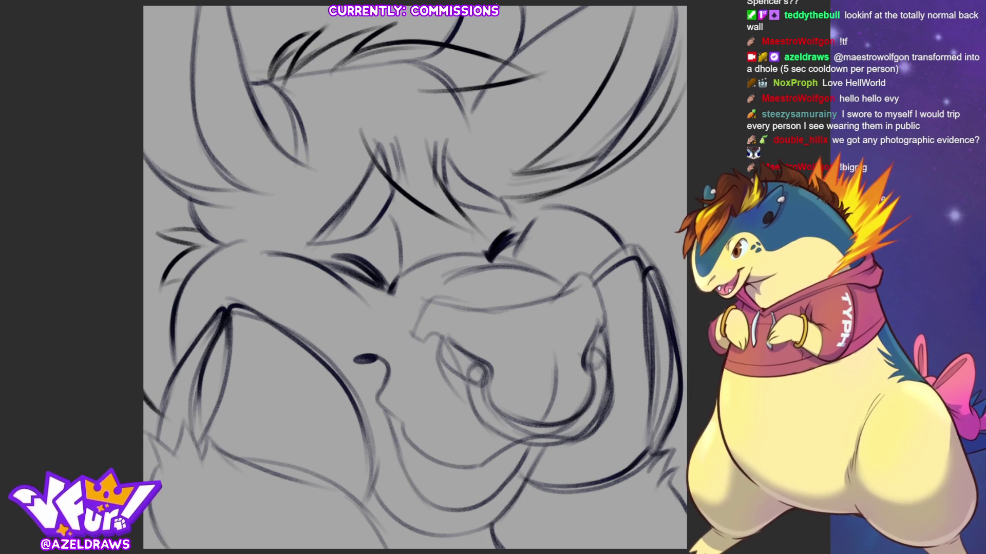
{"action": "left_click_drag", "start_coordinate": [300, 68], "coordinate": [386, 25]}
{"action": "mouse_move", "coordinate": [298, 71]}
{"action": "left_mouse_down"}
{"action": "mouse_move", "coordinate": [329, 36]}
{"action": "mouse_move", "coordinate": [383, 26]}
{"action": "left_mouse_up"}
{"action": "left_click_drag", "start_coordinate": [263, 85], "coordinate": [275, 45]}
{"action": "left_click_drag", "start_coordinate": [272, 46], "coordinate": [260, 81]}
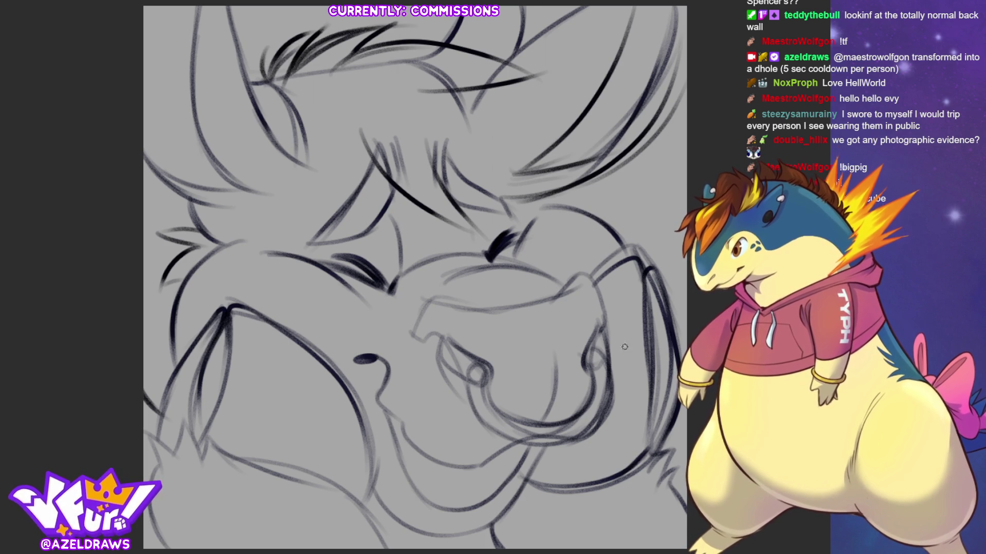
- Ink lines arching over the head and running from the ear down toward the brow
{"action": "left_click_drag", "start_coordinate": [355, 54], "coordinate": [542, 83]}
{"action": "mouse_move", "coordinate": [459, 45]}
{"action": "left_mouse_down"}
{"action": "mouse_move", "coordinate": [534, 71]}
{"action": "mouse_move", "coordinate": [562, 67]}
{"action": "left_mouse_up"}
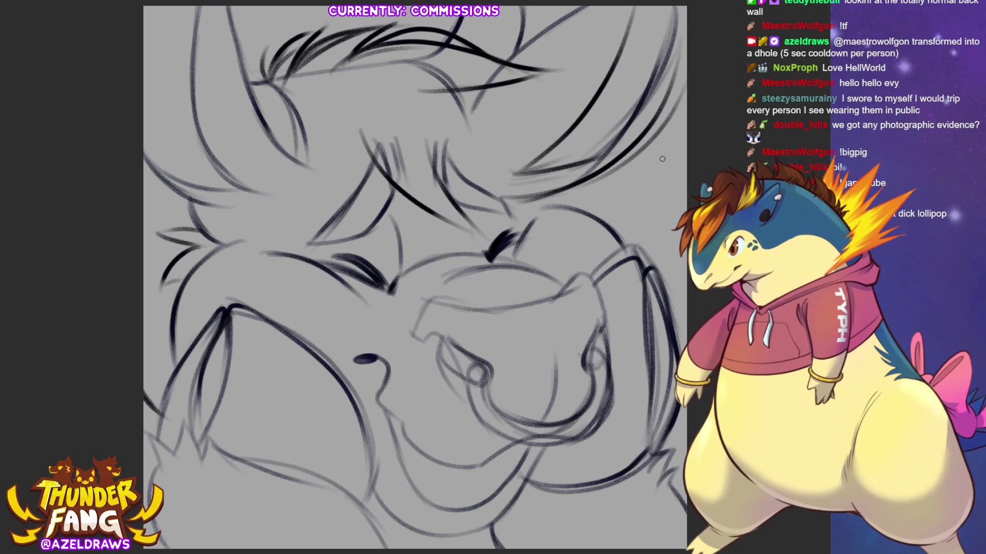
{"action": "mouse_move", "coordinate": [456, 89]}
{"action": "left_mouse_down"}
{"action": "mouse_move", "coordinate": [544, 110]}
{"action": "mouse_move", "coordinate": [637, 205]}
{"action": "left_mouse_up"}
{"action": "mouse_move", "coordinate": [501, 173]}
{"action": "left_mouse_down"}
{"action": "mouse_move", "coordinate": [570, 196]}
{"action": "mouse_move", "coordinate": [636, 201]}
{"action": "left_mouse_up"}
{"action": "mouse_move", "coordinate": [453, 97]}
{"action": "left_mouse_down"}
{"action": "mouse_move", "coordinate": [554, 79]}
{"action": "mouse_move", "coordinate": [598, 54]}
{"action": "left_mouse_up"}
{"action": "mouse_move", "coordinate": [367, 55]}
{"action": "left_mouse_down"}
{"action": "mouse_move", "coordinate": [411, 18]}
{"action": "mouse_move", "coordinate": [591, 63]}
{"action": "left_mouse_up"}
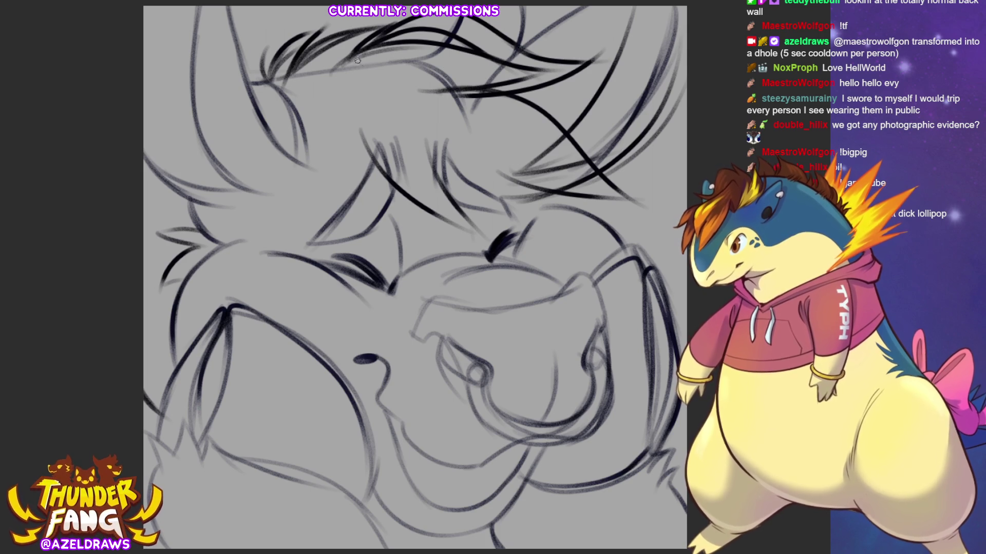
- Hatch hair strands at the top-left of the head and draw a forehead strand toward the eye
{"action": "left_click_drag", "start_coordinate": [339, 67], "coordinate": [380, 13]}
{"action": "mouse_move", "coordinate": [297, 63]}
{"action": "left_mouse_down"}
{"action": "mouse_move", "coordinate": [328, 18]}
{"action": "mouse_move", "coordinate": [290, 28]}
{"action": "mouse_move", "coordinate": [301, 15]}
{"action": "left_mouse_up"}
{"action": "left_click_drag", "start_coordinate": [253, 94], "coordinate": [298, 21]}
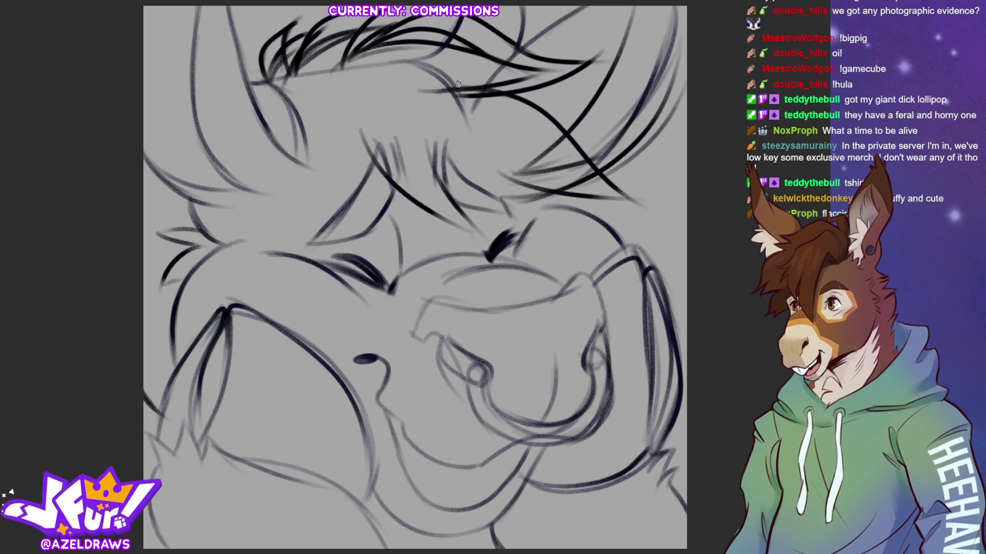
{"action": "left_click_drag", "start_coordinate": [370, 138], "coordinate": [447, 241]}
- Ink and extend the forehead hair strands and a line along the brow
{"action": "left_click_drag", "start_coordinate": [368, 178], "coordinate": [489, 250]}
{"action": "mouse_move", "coordinate": [442, 154]}
{"action": "left_mouse_down"}
{"action": "mouse_move", "coordinate": [470, 237]}
{"action": "mouse_move", "coordinate": [478, 227]}
{"action": "left_mouse_up"}
{"action": "mouse_move", "coordinate": [437, 138]}
{"action": "left_mouse_down"}
{"action": "mouse_move", "coordinate": [526, 213]}
{"action": "mouse_move", "coordinate": [632, 205]}
{"action": "left_mouse_up"}
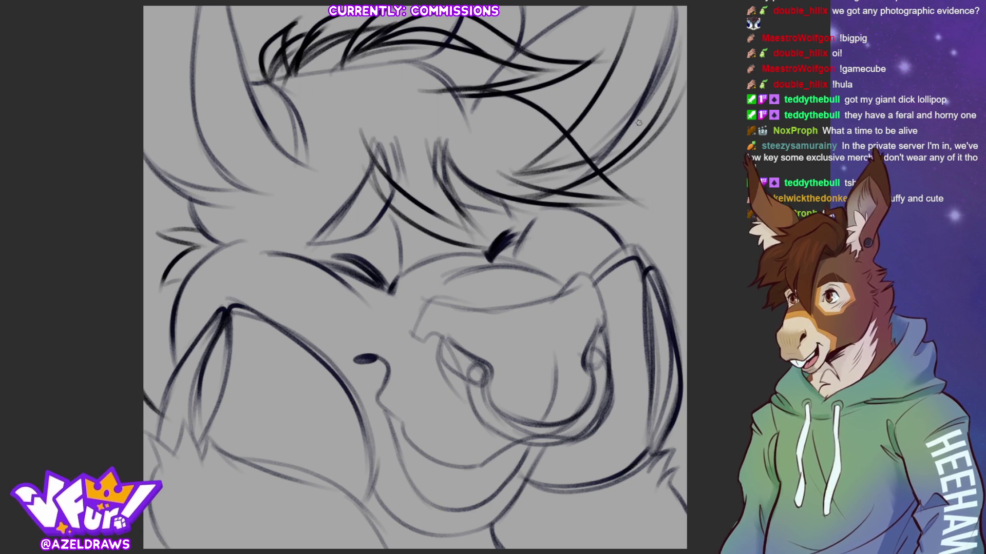
{"action": "left_click_drag", "start_coordinate": [431, 170], "coordinate": [557, 200]}
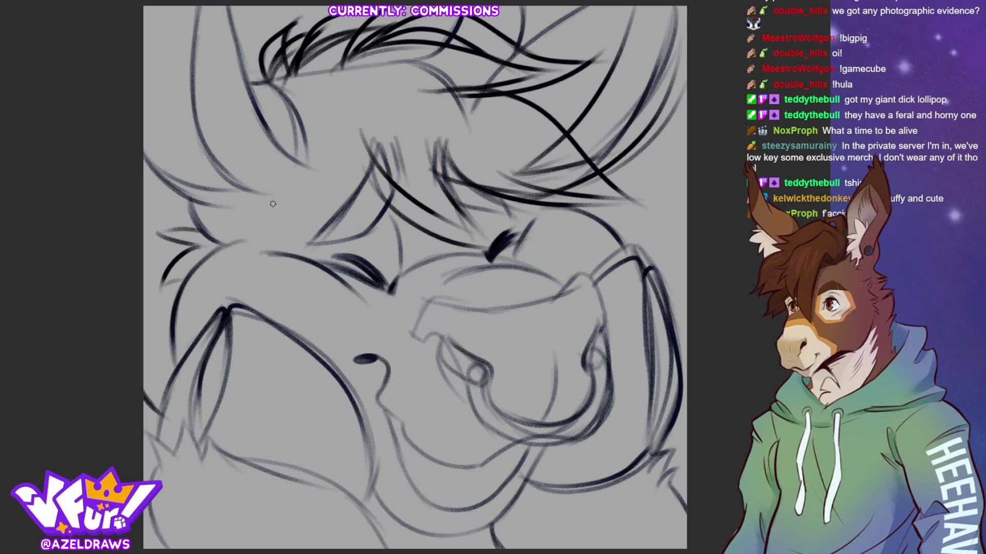
- Re-ink the left forehead line with strokes beside it and a line across the left face
{"action": "left_click_drag", "start_coordinate": [298, 191], "coordinate": [348, 115]}
{"action": "mouse_move", "coordinate": [270, 212]}
{"action": "left_mouse_down"}
{"action": "mouse_move", "coordinate": [354, 122]}
{"action": "mouse_move", "coordinate": [355, 191]}
{"action": "left_mouse_up"}
{"action": "left_click_drag", "start_coordinate": [373, 135], "coordinate": [363, 213]}
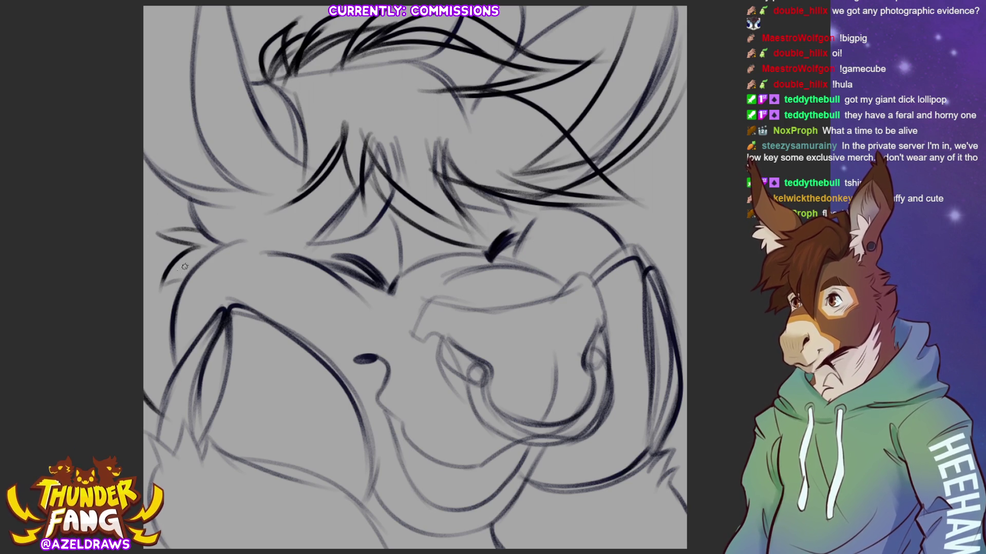
{"action": "left_click_drag", "start_coordinate": [144, 185], "coordinate": [245, 205]}
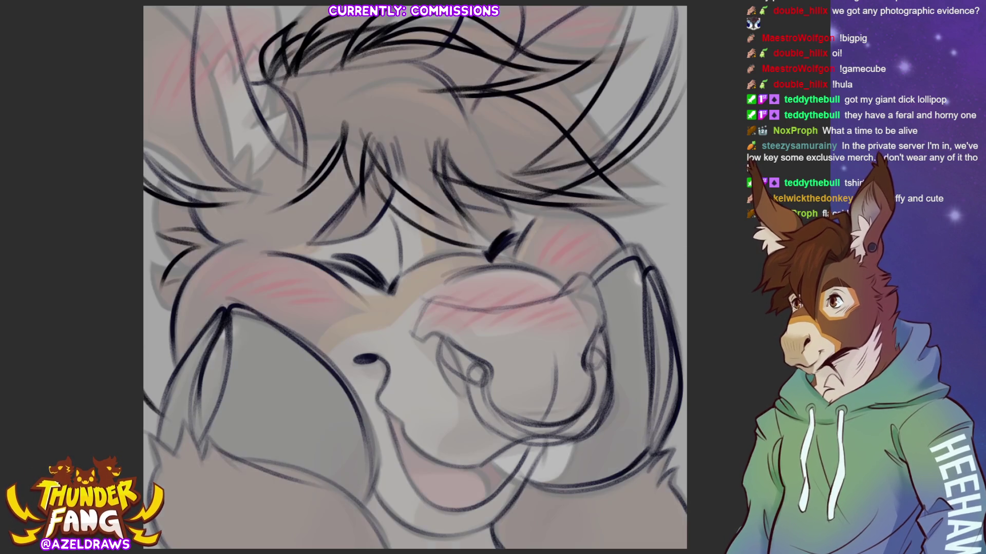
{"action": "left_click_drag", "start_coordinate": [468, 466], "coordinate": [487, 497]}
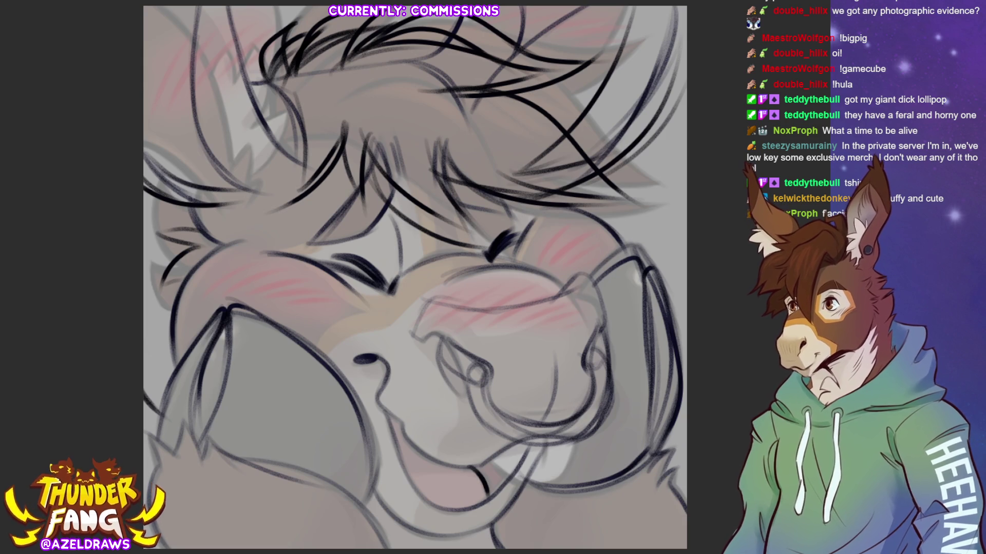
{"action": "key", "text": "ctrl+comma"}
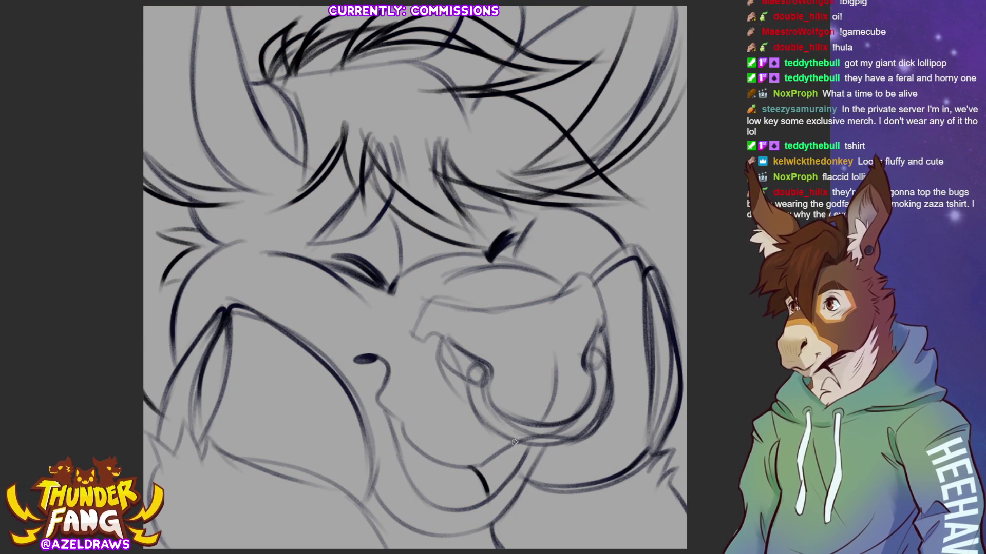
- Ink a muzzle stroke, the curve under the left eye and short strokes around both eyes
{"action": "left_click_drag", "start_coordinate": [464, 404], "coordinate": [501, 455]}
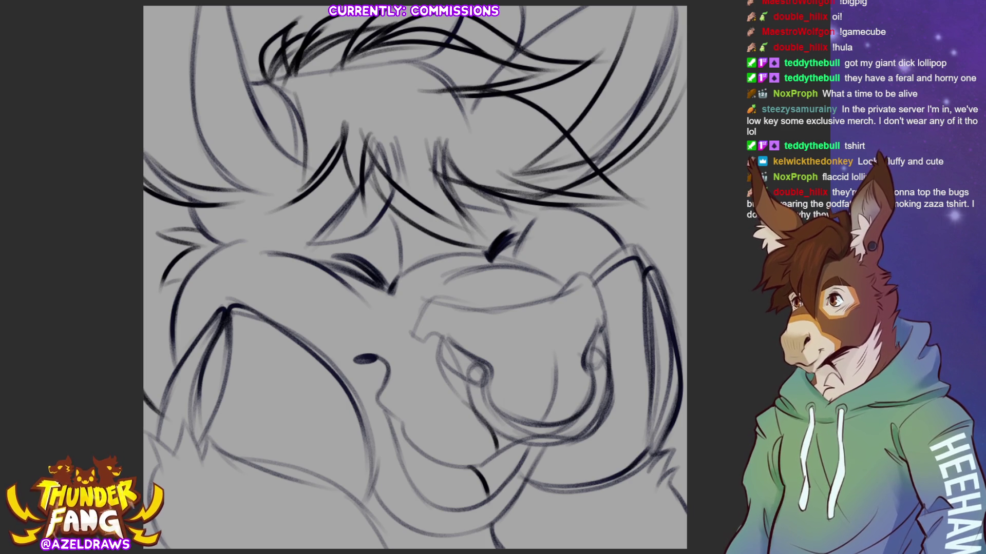
{"action": "mouse_move", "coordinate": [303, 262]}
{"action": "left_mouse_down"}
{"action": "mouse_move", "coordinate": [382, 308]}
{"action": "mouse_move", "coordinate": [400, 287]}
{"action": "left_mouse_up"}
{"action": "left_click_drag", "start_coordinate": [538, 264], "coordinate": [528, 212]}
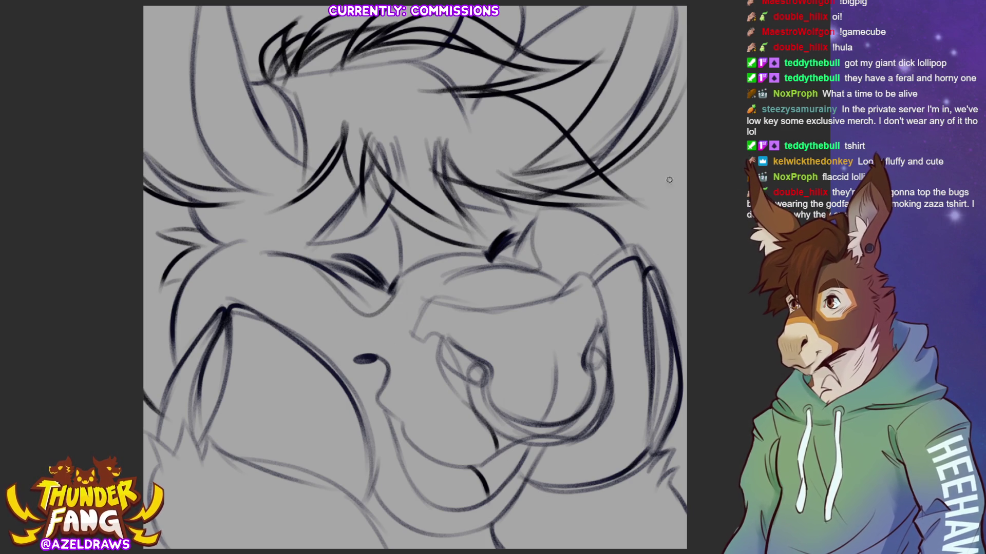
{"action": "left_click_drag", "start_coordinate": [297, 260], "coordinate": [316, 235]}
{"action": "mouse_move", "coordinate": [486, 253]}
{"action": "left_mouse_down"}
{"action": "mouse_move", "coordinate": [460, 205]}
{"action": "mouse_move", "coordinate": [525, 216]}
{"action": "left_mouse_up"}
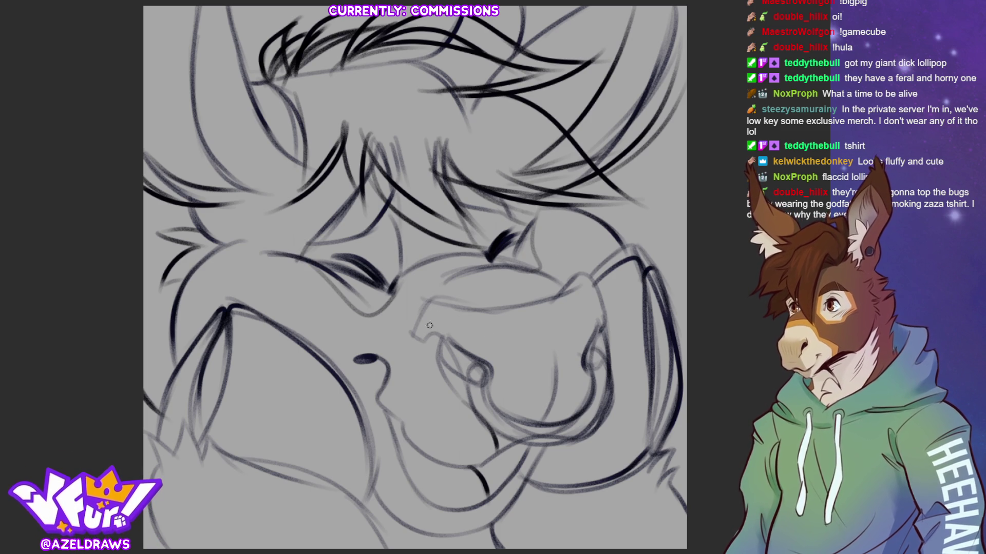
- Darken the muzzle outline and top, and the left cheek line, removing a stray nose-bridge stroke
{"action": "left_click_drag", "start_coordinate": [386, 366], "coordinate": [427, 301]}
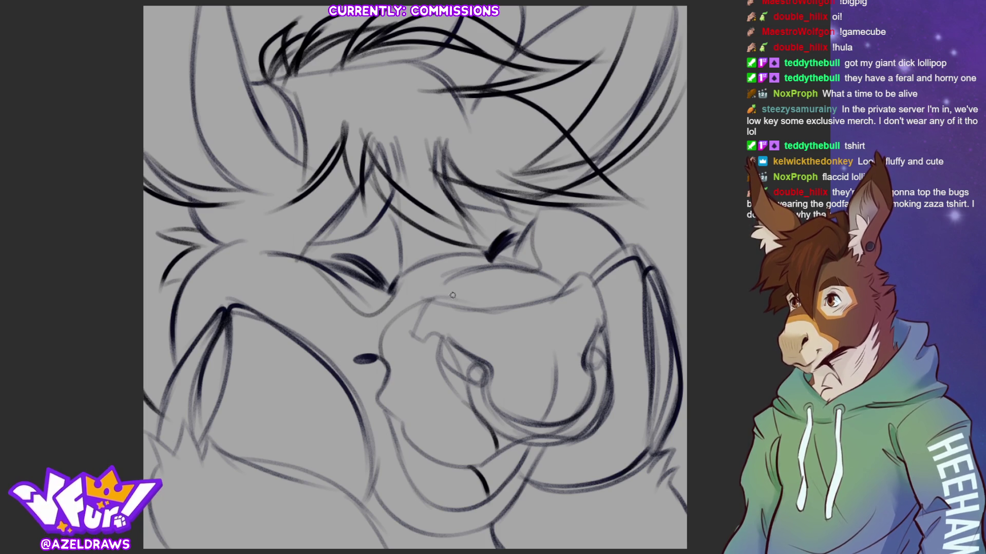
{"action": "left_click_drag", "start_coordinate": [405, 311], "coordinate": [472, 272]}
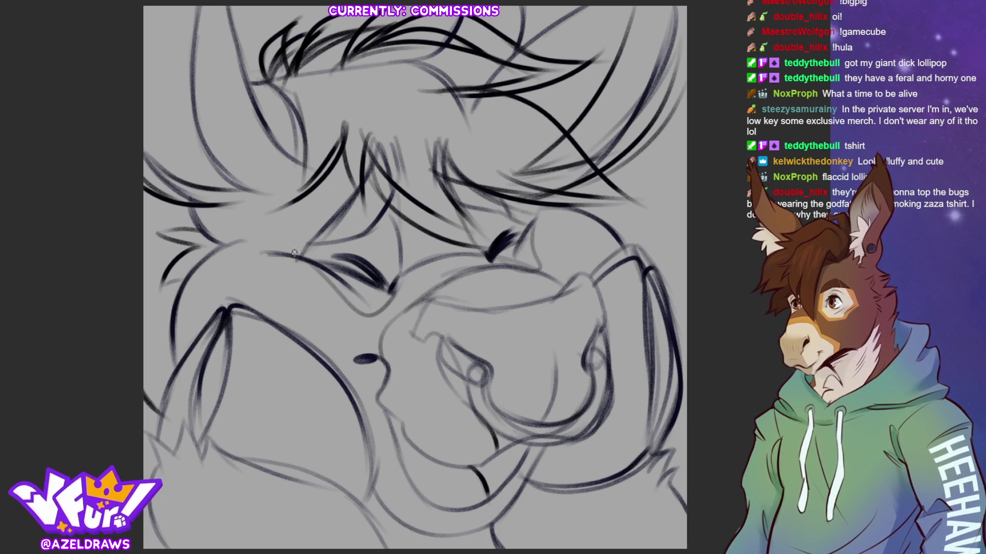
{"action": "left_click_drag", "start_coordinate": [215, 256], "coordinate": [285, 249]}
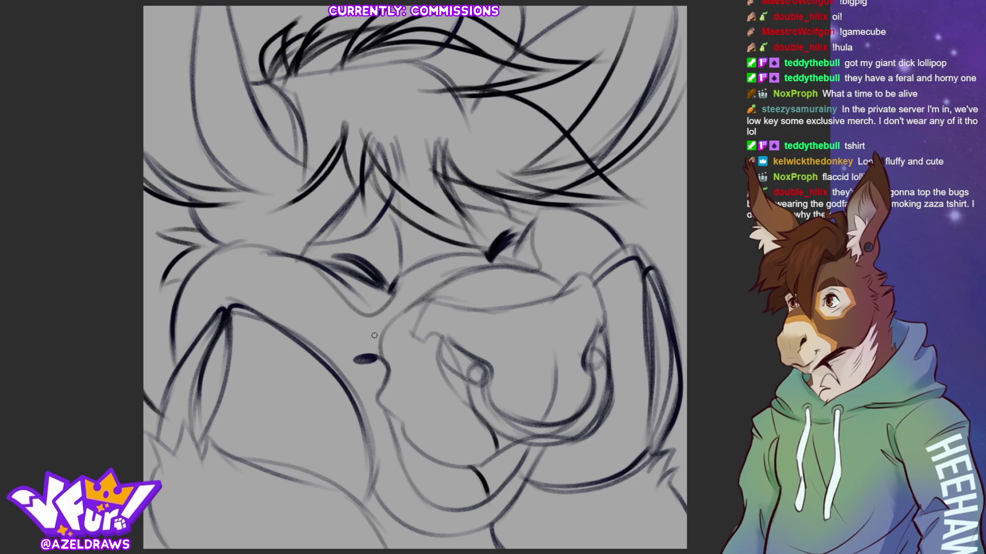
{"action": "left_click_drag", "start_coordinate": [326, 287], "coordinate": [374, 349]}
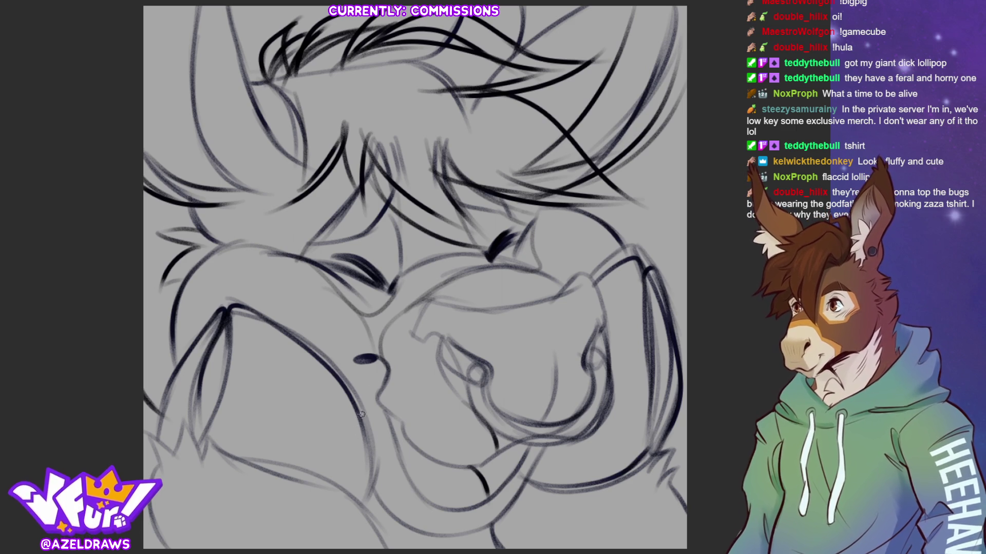
{"action": "key", "text": "ctrl+z"}
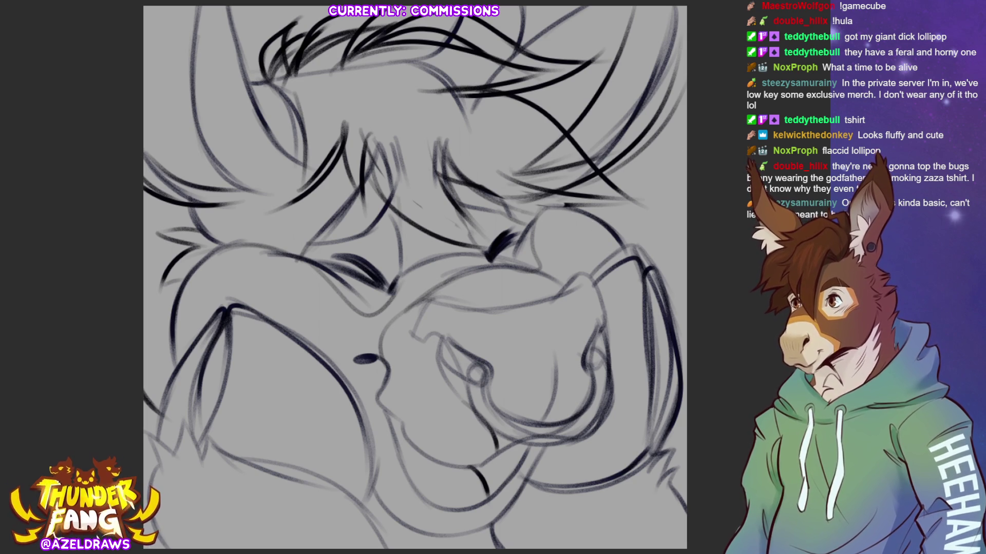
- Add hatching strokes over the right brow, then erase the hair lines across the top of the head
{"action": "mouse_move", "coordinate": [531, 172]}
{"action": "left_mouse_down"}
{"action": "mouse_move", "coordinate": [555, 173]}
{"action": "mouse_move", "coordinate": [528, 140]}
{"action": "left_mouse_up"}
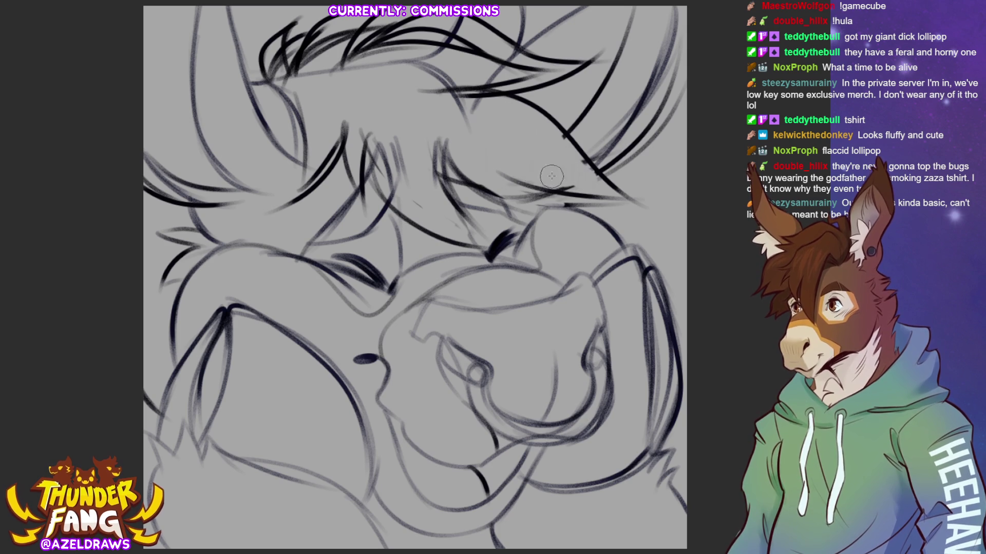
{"action": "mouse_move", "coordinate": [535, 212]}
{"action": "left_mouse_down"}
{"action": "mouse_move", "coordinate": [495, 166]}
{"action": "mouse_move", "coordinate": [513, 208]}
{"action": "left_mouse_up"}
{"action": "left_click_drag", "start_coordinate": [440, 149], "coordinate": [435, 183]}
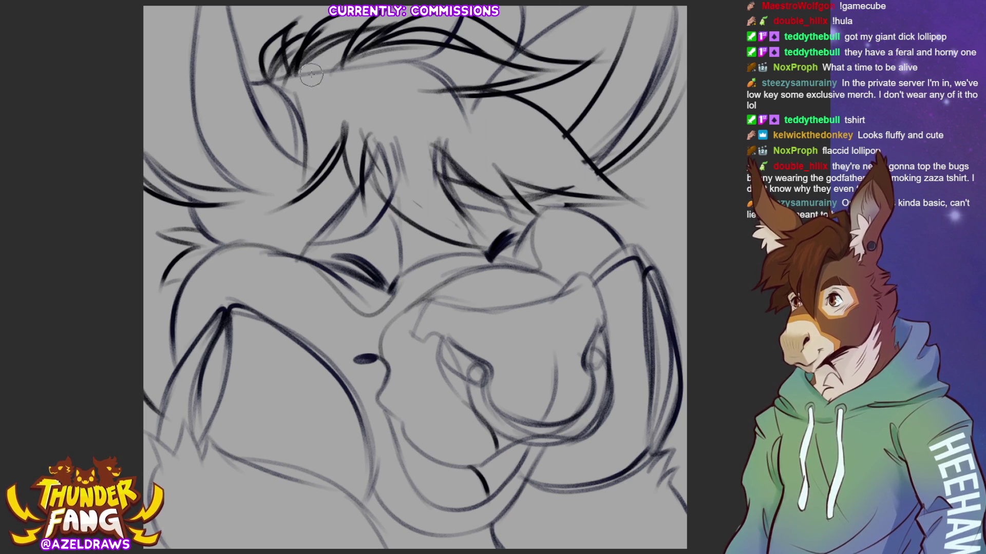
{"action": "mouse_move", "coordinate": [333, 34]}
{"action": "left_mouse_down"}
{"action": "mouse_move", "coordinate": [328, 51]}
{"action": "mouse_move", "coordinate": [390, 72]}
{"action": "mouse_move", "coordinate": [421, 41]}
{"action": "mouse_move", "coordinate": [533, 70]}
{"action": "left_mouse_up"}
{"action": "mouse_move", "coordinate": [431, 88]}
{"action": "left_mouse_down"}
{"action": "mouse_move", "coordinate": [523, 75]}
{"action": "mouse_move", "coordinate": [456, 98]}
{"action": "mouse_move", "coordinate": [491, 116]}
{"action": "left_mouse_up"}
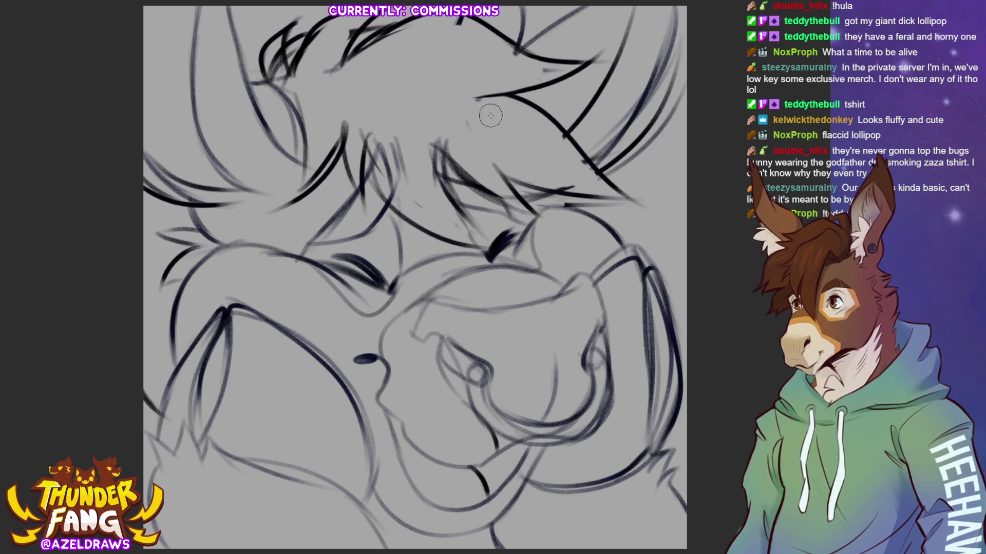
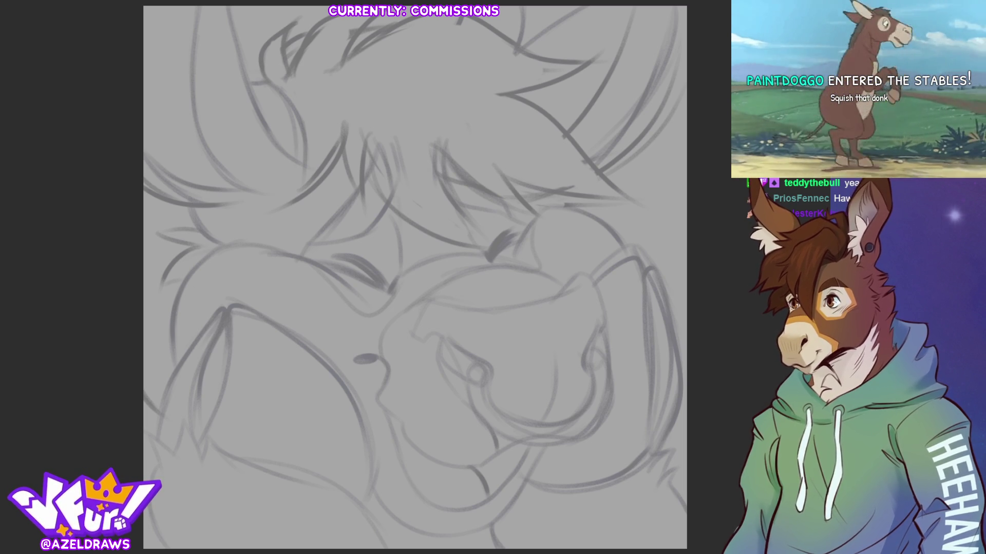
- Try three trial strokes down the left side of the sketch, undoing each one
{"action": "left_click_drag", "start_coordinate": [286, 174], "coordinate": [249, 273]}
{"action": "key", "text": "ctrl+z"}
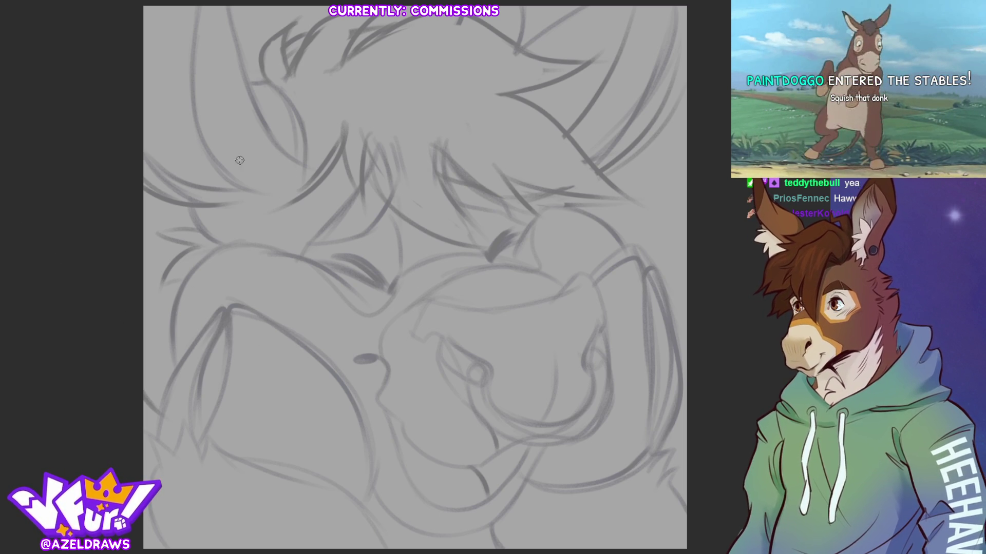
{"action": "left_click_drag", "start_coordinate": [272, 143], "coordinate": [221, 293]}
{"action": "key", "text": "ctrl+z"}
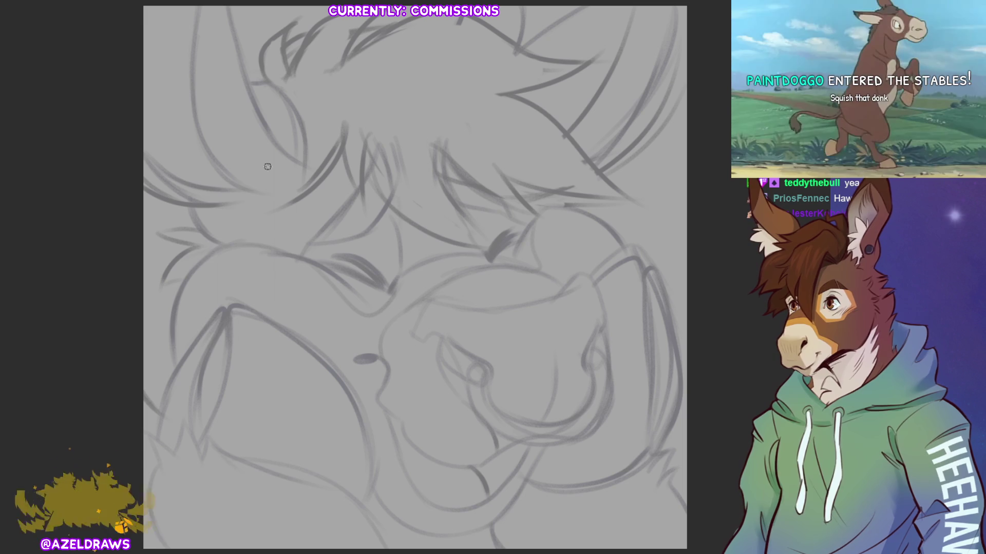
{"action": "left_click_drag", "start_coordinate": [266, 168], "coordinate": [220, 272]}
{"action": "key", "text": "ctrl+z"}
{"action": "key", "text": "ctrl+z"}
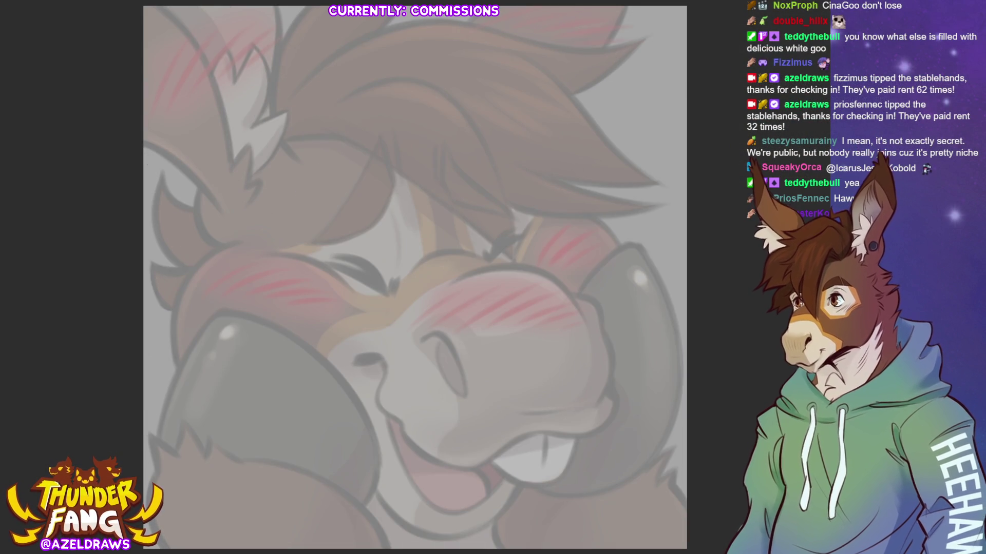
- Test and undo curves over the coloured reference, hide it, then ink the left nostril solid black
{"action": "left_click_drag", "start_coordinate": [357, 152], "coordinate": [307, 292]}
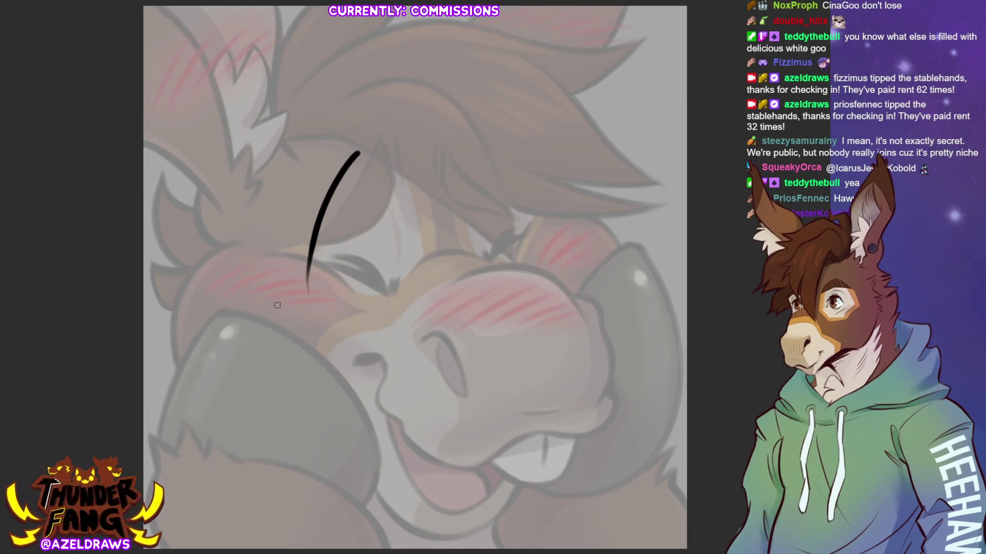
{"action": "left_click_drag", "start_coordinate": [254, 275], "coordinate": [377, 369]}
{"action": "key", "text": "ctrl+z"}
{"action": "key", "text": "ctrl+z"}
{"action": "mouse_move", "coordinate": [291, 182]}
{"action": "left_mouse_down"}
{"action": "mouse_move", "coordinate": [271, 301]}
{"action": "mouse_move", "coordinate": [280, 326]}
{"action": "left_mouse_up"}
{"action": "left_click_drag", "start_coordinate": [315, 222], "coordinate": [339, 370]}
{"action": "key", "text": "ctrl+z"}
{"action": "key", "text": "ctrl+z"}
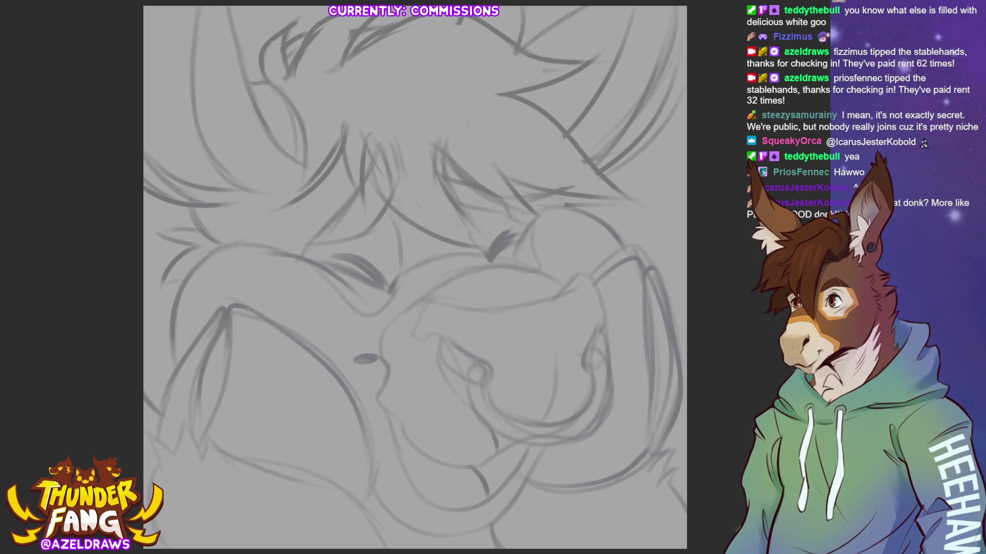
{"action": "key", "text": "v"}
{"action": "key", "text": "v"}
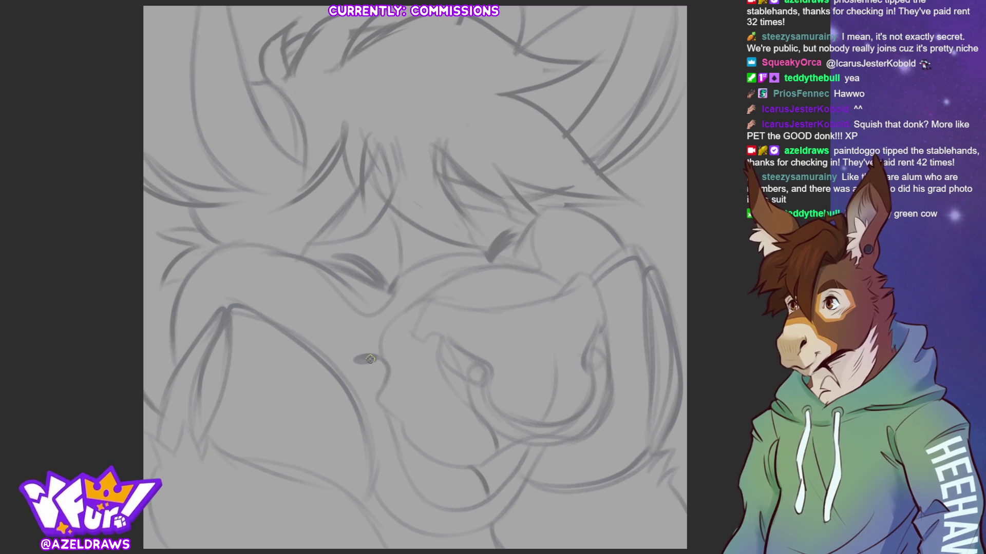
{"action": "mouse_move", "coordinate": [380, 357]}
{"action": "left_mouse_down"}
{"action": "mouse_move", "coordinate": [356, 359]}
{"action": "mouse_move", "coordinate": [390, 371]}
{"action": "mouse_move", "coordinate": [375, 400]}
{"action": "mouse_move", "coordinate": [443, 466]}
{"action": "mouse_move", "coordinate": [482, 468]}
{"action": "mouse_move", "coordinate": [526, 443]}
{"action": "left_mouse_up"}
- Ink the U-shaped right nostril loop with a thickened right side and a cleanly redrawn lower nose line
{"action": "mouse_move", "coordinate": [479, 361]}
{"action": "left_mouse_down"}
{"action": "mouse_move", "coordinate": [468, 385]}
{"action": "mouse_move", "coordinate": [482, 419]}
{"action": "mouse_move", "coordinate": [524, 443]}
{"action": "left_mouse_up"}
{"action": "mouse_move", "coordinate": [480, 364]}
{"action": "left_mouse_down"}
{"action": "mouse_move", "coordinate": [495, 373]}
{"action": "mouse_move", "coordinate": [500, 408]}
{"action": "mouse_move", "coordinate": [529, 425]}
{"action": "mouse_move", "coordinate": [566, 422]}
{"action": "left_mouse_up"}
{"action": "mouse_move", "coordinate": [588, 351]}
{"action": "left_mouse_down"}
{"action": "mouse_move", "coordinate": [590, 403]}
{"action": "mouse_move", "coordinate": [561, 421]}
{"action": "left_mouse_up"}
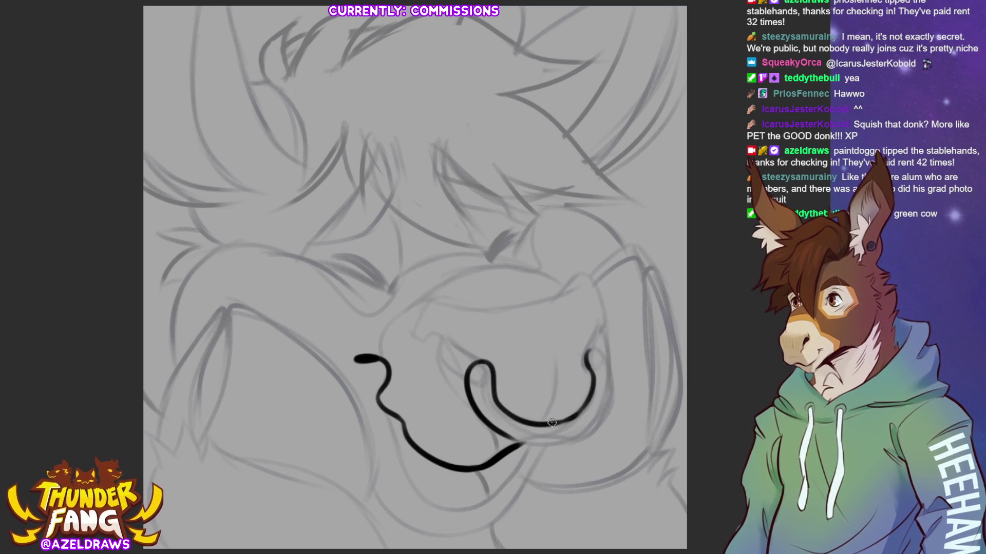
{"action": "mouse_move", "coordinate": [543, 424]}
{"action": "left_mouse_down"}
{"action": "mouse_move", "coordinate": [576, 414]}
{"action": "mouse_move", "coordinate": [597, 375]}
{"action": "left_mouse_up"}
{"action": "mouse_move", "coordinate": [509, 440]}
{"action": "left_mouse_down"}
{"action": "mouse_move", "coordinate": [574, 438]}
{"action": "mouse_move", "coordinate": [606, 413]}
{"action": "mouse_move", "coordinate": [612, 386]}
{"action": "left_mouse_up"}
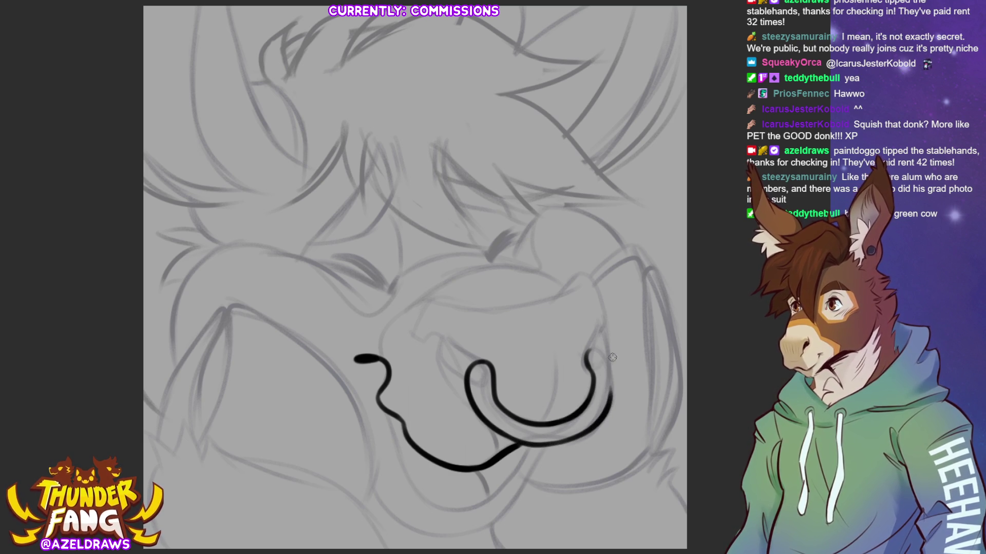
{"action": "mouse_move", "coordinate": [585, 355]}
{"action": "left_mouse_down"}
{"action": "mouse_move", "coordinate": [594, 349]}
{"action": "mouse_move", "coordinate": [613, 385]}
{"action": "mouse_move", "coordinate": [608, 415]}
{"action": "left_mouse_up"}
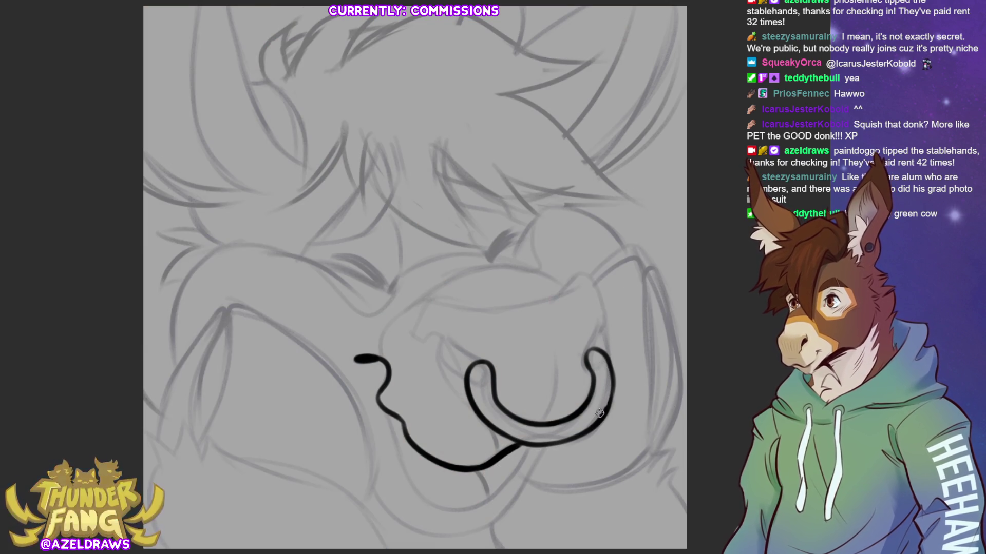
{"action": "mouse_move", "coordinate": [525, 436]}
{"action": "left_mouse_down"}
{"action": "mouse_move", "coordinate": [542, 440]}
{"action": "mouse_move", "coordinate": [608, 411]}
{"action": "mouse_move", "coordinate": [534, 440]}
{"action": "mouse_move", "coordinate": [567, 440]}
{"action": "mouse_move", "coordinate": [613, 384]}
{"action": "mouse_move", "coordinate": [609, 359]}
{"action": "left_mouse_up"}
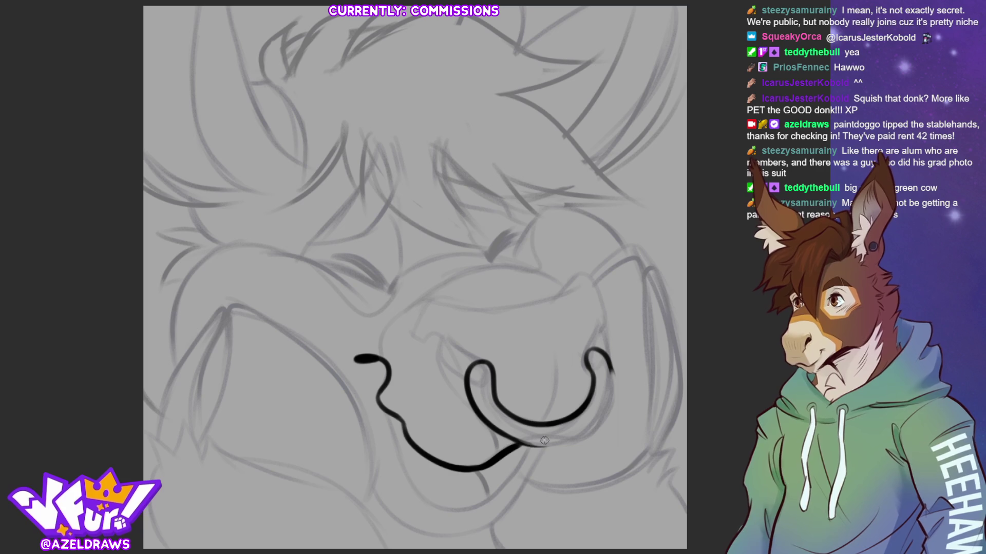
{"action": "mouse_move", "coordinate": [516, 442]}
{"action": "left_mouse_down"}
{"action": "mouse_move", "coordinate": [574, 442]}
{"action": "mouse_move", "coordinate": [597, 422]}
{"action": "mouse_move", "coordinate": [612, 372]}
{"action": "left_mouse_up"}
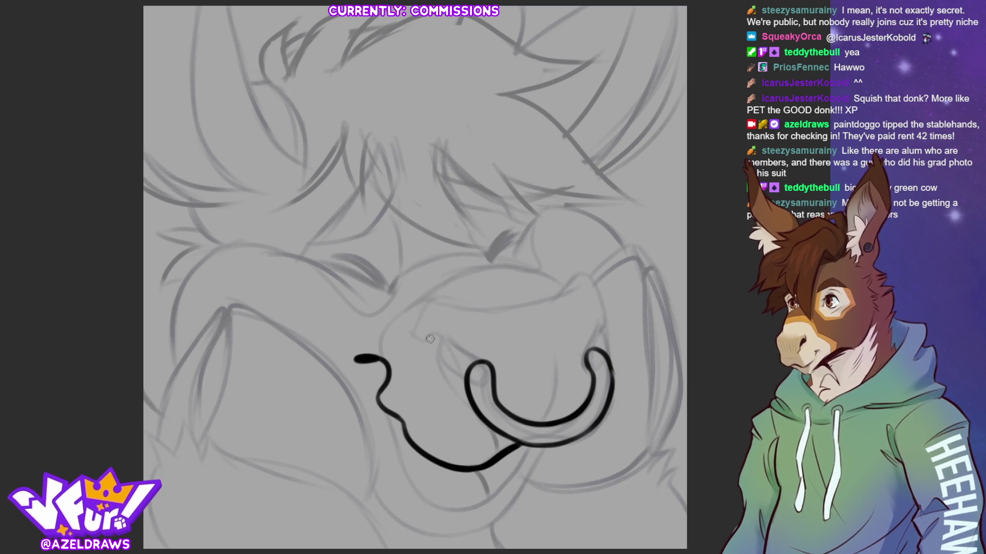
- Ink the short curves around the nostrils and the left and top edges of the nose
{"action": "left_click_drag", "start_coordinate": [424, 340], "coordinate": [487, 366]}
{"action": "mouse_move", "coordinate": [440, 339]}
{"action": "left_mouse_down"}
{"action": "mouse_move", "coordinate": [459, 373]}
{"action": "mouse_move", "coordinate": [475, 379]}
{"action": "left_mouse_up"}
{"action": "mouse_move", "coordinate": [590, 372]}
{"action": "left_mouse_down"}
{"action": "mouse_move", "coordinate": [585, 355]}
{"action": "mouse_move", "coordinate": [600, 324]}
{"action": "left_mouse_up"}
{"action": "mouse_move", "coordinate": [425, 301]}
{"action": "left_mouse_down"}
{"action": "mouse_move", "coordinate": [410, 329]}
{"action": "mouse_move", "coordinate": [437, 347]}
{"action": "left_mouse_up"}
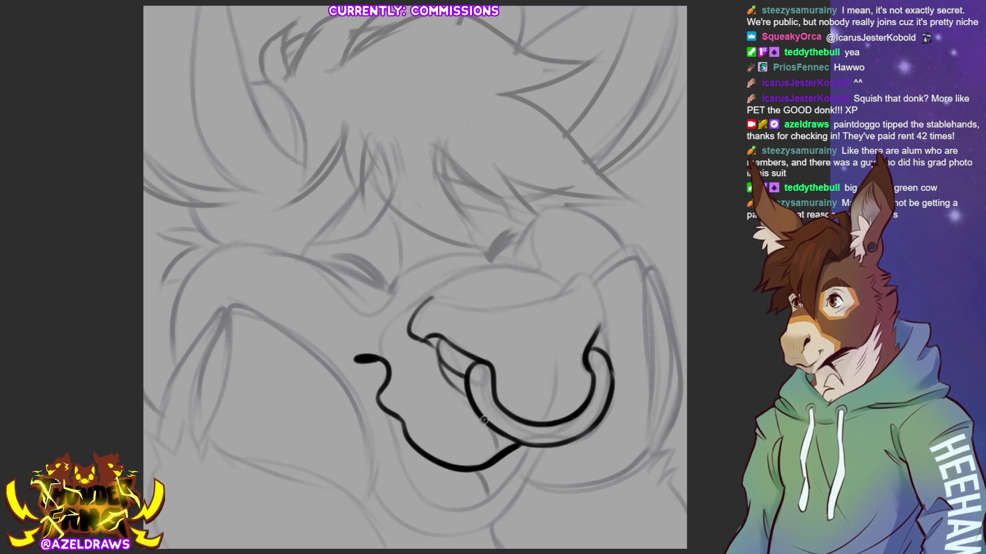
{"action": "mouse_move", "coordinate": [424, 299]}
{"action": "left_mouse_down"}
{"action": "mouse_move", "coordinate": [572, 288]}
{"action": "mouse_move", "coordinate": [581, 275]}
{"action": "left_mouse_up"}
{"action": "key", "text": "ctrl+z"}
{"action": "mouse_move", "coordinate": [424, 300]}
{"action": "left_mouse_down"}
{"action": "mouse_move", "coordinate": [478, 307]}
{"action": "mouse_move", "coordinate": [595, 283]}
{"action": "mouse_move", "coordinate": [605, 308]}
{"action": "mouse_move", "coordinate": [598, 334]}
{"action": "left_mouse_up"}
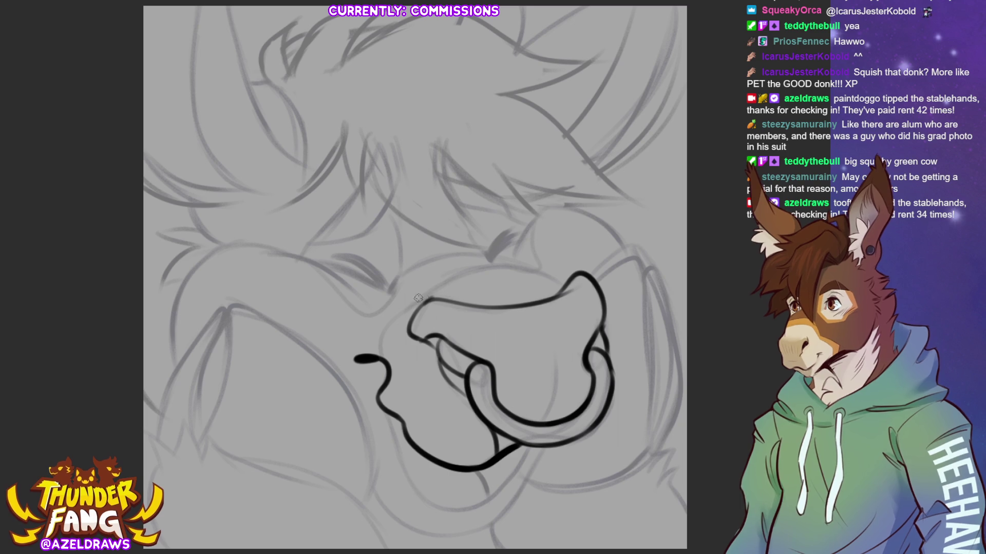
- Ink the arcs over the muzzle top, its left edge and the lower muzzle outline
{"action": "mouse_move", "coordinate": [413, 301]}
{"action": "left_mouse_down"}
{"action": "mouse_move", "coordinate": [441, 278]}
{"action": "mouse_move", "coordinate": [524, 265]}
{"action": "mouse_move", "coordinate": [570, 286]}
{"action": "left_mouse_up"}
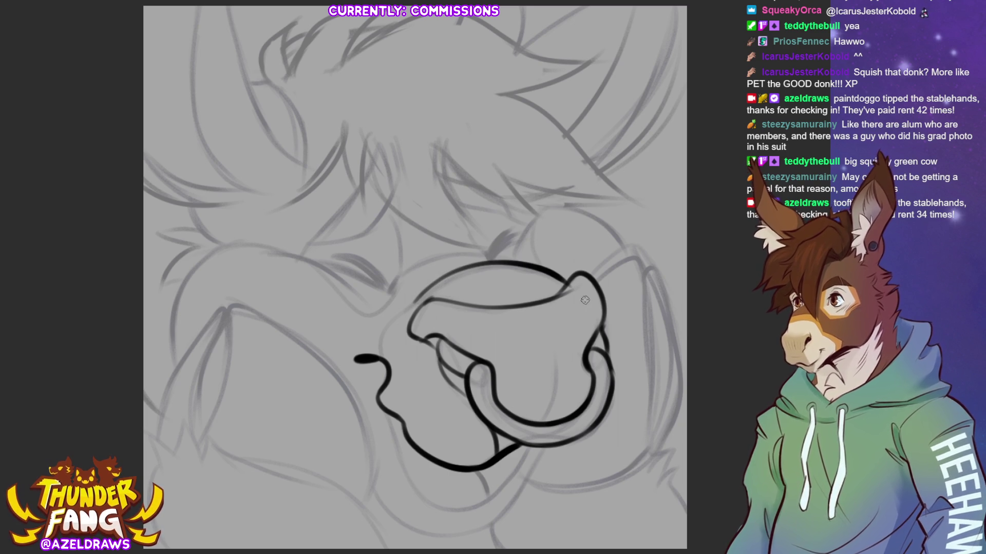
{"action": "mouse_move", "coordinate": [410, 277]}
{"action": "left_mouse_down"}
{"action": "mouse_move", "coordinate": [418, 265]}
{"action": "mouse_move", "coordinate": [501, 255]}
{"action": "left_mouse_up"}
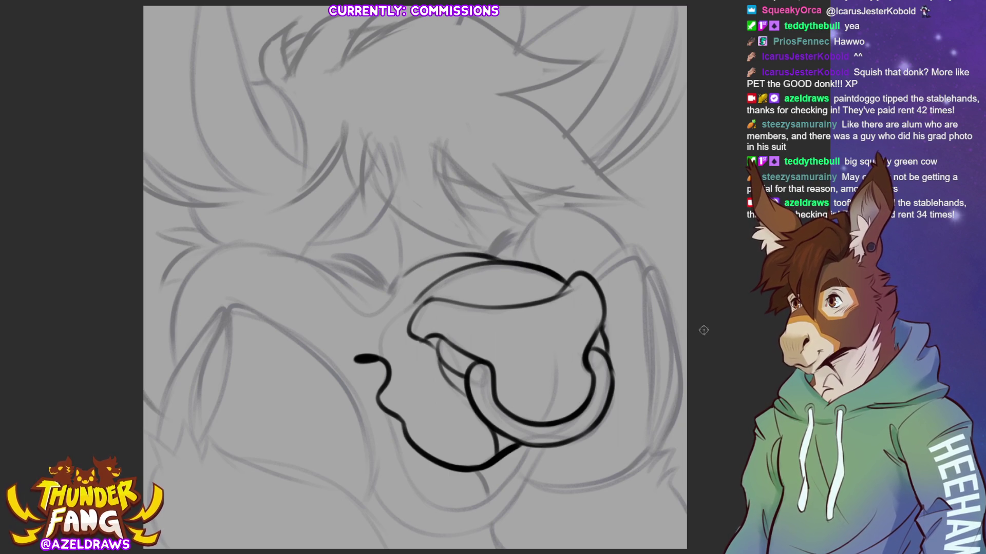
{"action": "mouse_move", "coordinate": [424, 297]}
{"action": "left_mouse_down"}
{"action": "mouse_move", "coordinate": [382, 328]}
{"action": "mouse_move", "coordinate": [377, 356]}
{"action": "left_mouse_up"}
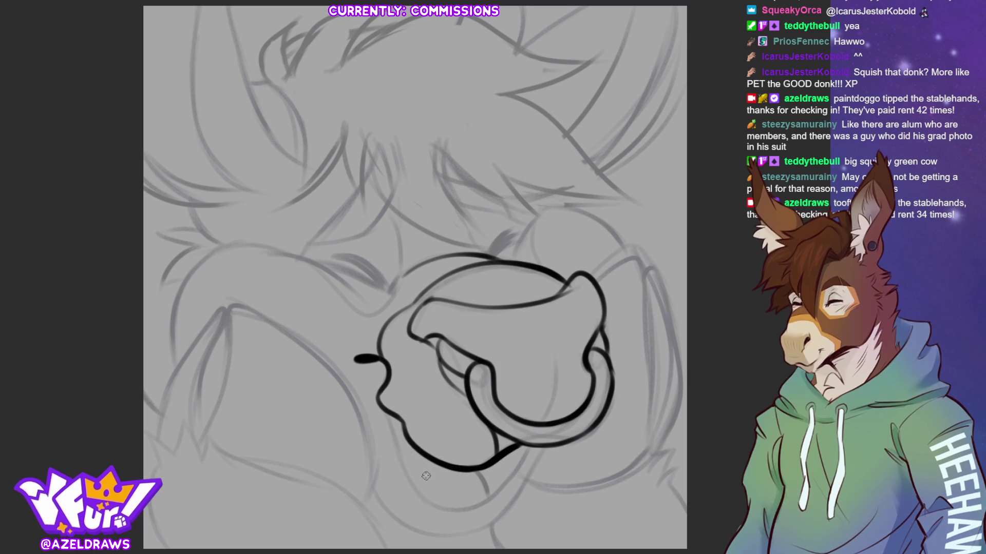
{"action": "mouse_move", "coordinate": [387, 409]}
{"action": "left_mouse_down"}
{"action": "mouse_move", "coordinate": [420, 497]}
{"action": "mouse_move", "coordinate": [474, 507]}
{"action": "mouse_move", "coordinate": [515, 463]}
{"action": "left_mouse_up"}
{"action": "key", "text": "ctrl+z"}
{"action": "mouse_move", "coordinate": [388, 411]}
{"action": "left_mouse_down"}
{"action": "mouse_move", "coordinate": [406, 469]}
{"action": "mouse_move", "coordinate": [462, 512]}
{"action": "mouse_move", "coordinate": [501, 487]}
{"action": "mouse_move", "coordinate": [536, 440]}
{"action": "left_mouse_up"}
- Ink the curve under the jaw and the line up the muzzle's right side, redrawing misses
{"action": "left_click_drag", "start_coordinate": [480, 470], "coordinate": [485, 497]}
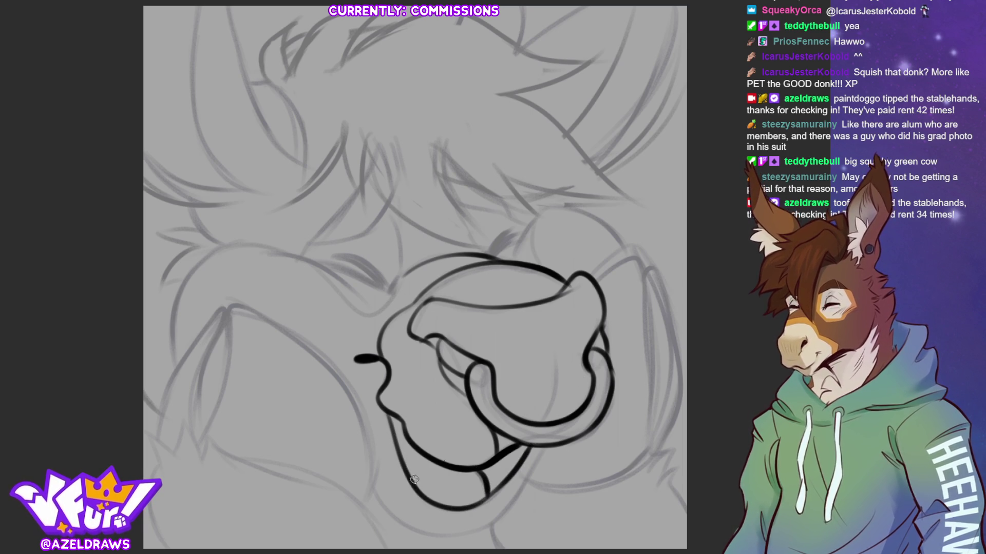
{"action": "mouse_move", "coordinate": [370, 487]}
{"action": "left_mouse_down"}
{"action": "mouse_move", "coordinate": [408, 532]}
{"action": "mouse_move", "coordinate": [475, 535]}
{"action": "mouse_move", "coordinate": [515, 498]}
{"action": "mouse_move", "coordinate": [555, 435]}
{"action": "left_mouse_up"}
{"action": "key", "text": "ctrl+z"}
{"action": "mouse_move", "coordinate": [372, 492]}
{"action": "left_mouse_down"}
{"action": "mouse_move", "coordinate": [433, 537]}
{"action": "mouse_move", "coordinate": [490, 525]}
{"action": "mouse_move", "coordinate": [554, 439]}
{"action": "left_mouse_up"}
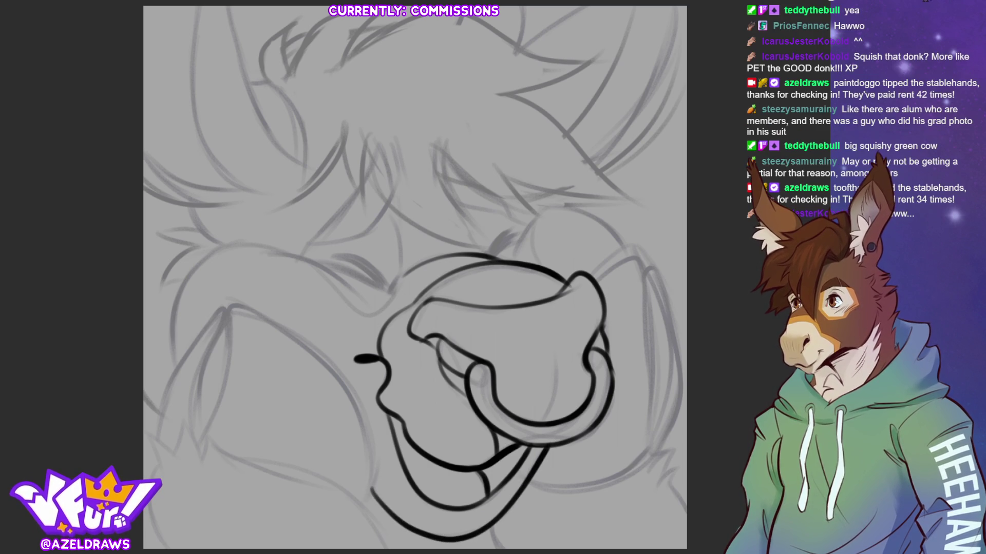
{"action": "left_click_drag", "start_coordinate": [537, 428], "coordinate": [562, 337]}
{"action": "key", "text": "ctrl+z"}
{"action": "left_click_drag", "start_coordinate": [536, 427], "coordinate": [557, 338]}
{"action": "key", "text": "ctrl+z"}
{"action": "left_click_drag", "start_coordinate": [537, 427], "coordinate": [558, 345]}
{"action": "mouse_move", "coordinate": [533, 426]}
{"action": "left_mouse_down"}
{"action": "mouse_move", "coordinate": [554, 395]}
{"action": "mouse_move", "coordinate": [550, 339]}
{"action": "left_mouse_up"}
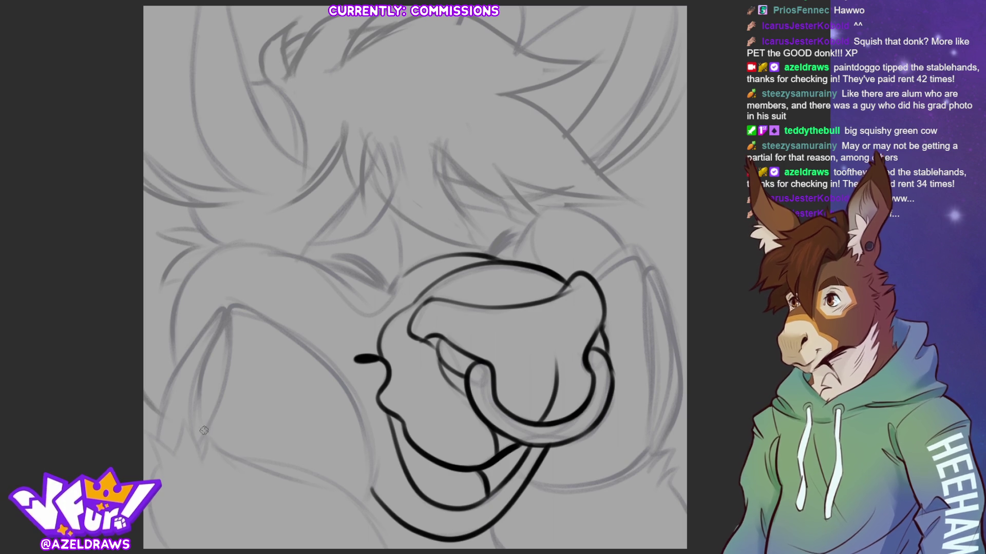
- Ink the inner and outer edges of the pointed shape on the left of the face
{"action": "mouse_move", "coordinate": [202, 437]}
{"action": "left_mouse_down"}
{"action": "mouse_move", "coordinate": [228, 307]}
{"action": "mouse_move", "coordinate": [210, 351]}
{"action": "mouse_move", "coordinate": [202, 435]}
{"action": "left_mouse_up"}
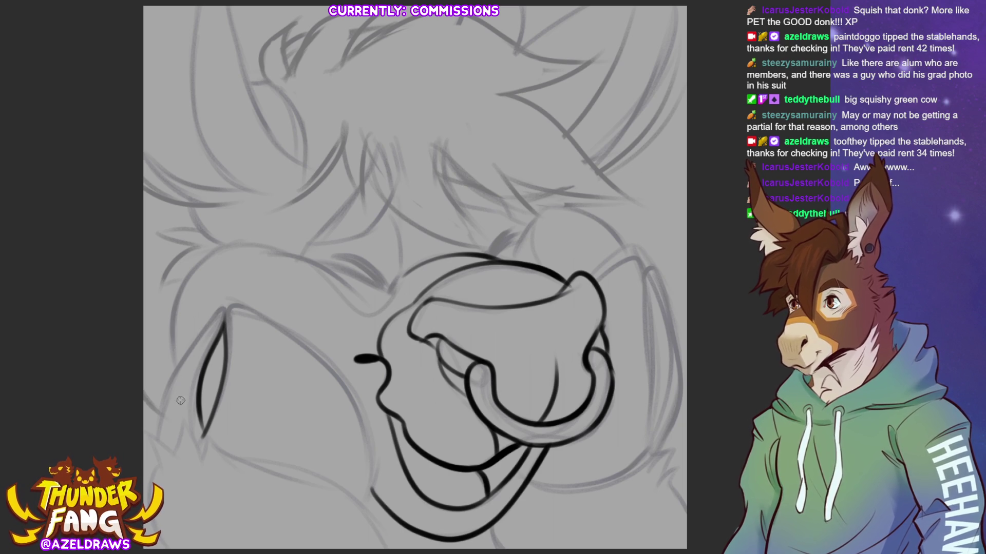
{"action": "mouse_move", "coordinate": [166, 449]}
{"action": "left_mouse_down"}
{"action": "mouse_move", "coordinate": [155, 431]}
{"action": "mouse_move", "coordinate": [175, 371]}
{"action": "mouse_move", "coordinate": [218, 314]}
{"action": "mouse_move", "coordinate": [242, 307]}
{"action": "mouse_move", "coordinate": [319, 359]}
{"action": "mouse_move", "coordinate": [359, 410]}
{"action": "mouse_move", "coordinate": [357, 510]}
{"action": "left_mouse_up"}
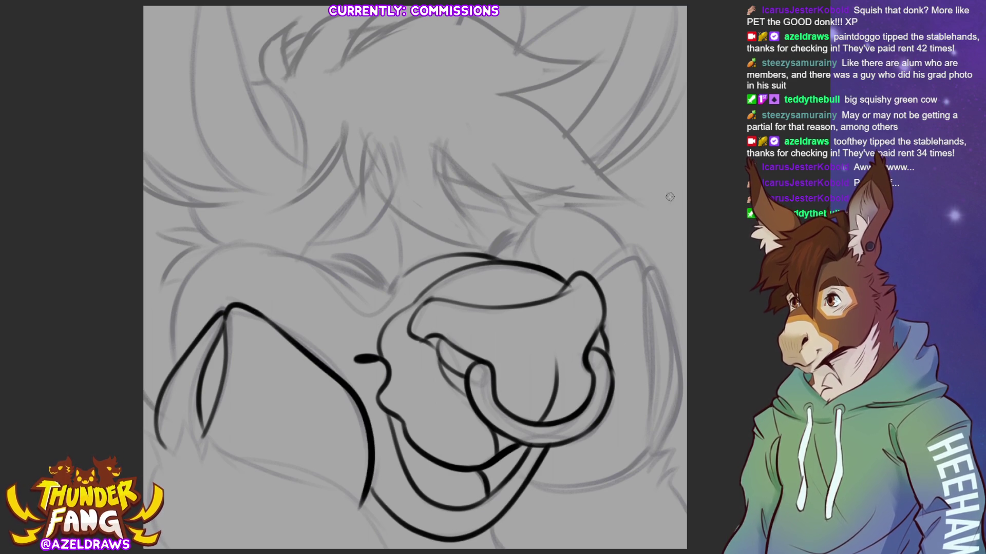
- Ink the outer and inner lines down the muzzle's right side, redrawing the misplaced inner stroke
{"action": "mouse_move", "coordinate": [600, 293]}
{"action": "left_mouse_down"}
{"action": "mouse_move", "coordinate": [632, 271]}
{"action": "mouse_move", "coordinate": [670, 333]}
{"action": "mouse_move", "coordinate": [673, 410]}
{"action": "mouse_move", "coordinate": [652, 454]}
{"action": "left_mouse_up"}
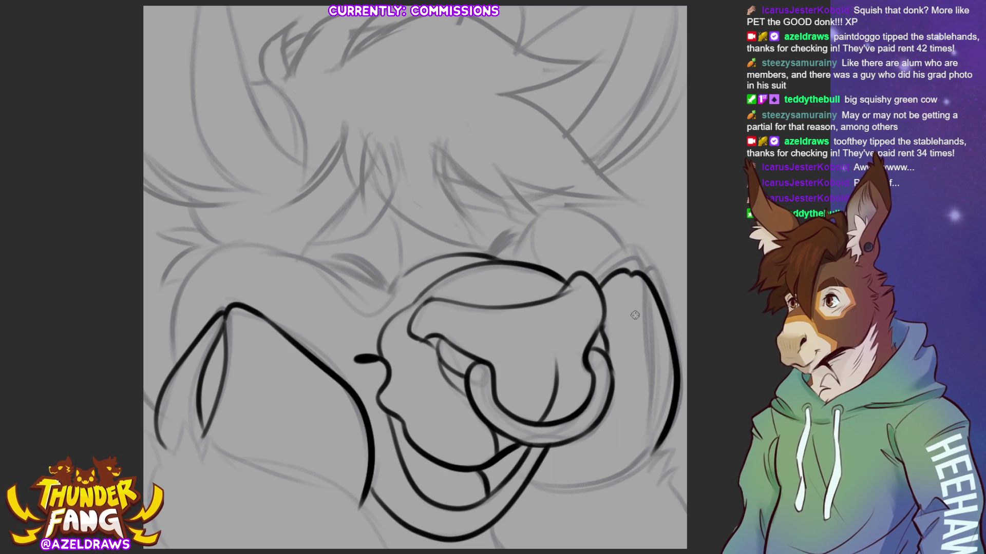
{"action": "left_click_drag", "start_coordinate": [629, 274], "coordinate": [645, 449]}
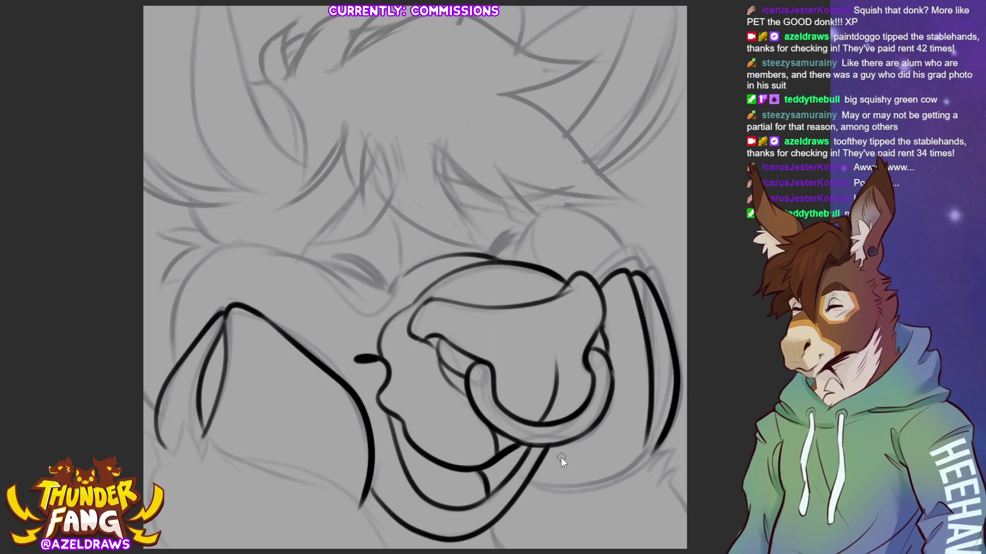
{"action": "mouse_move", "coordinate": [623, 267]}
{"action": "left_mouse_down"}
{"action": "mouse_move", "coordinate": [644, 313]}
{"action": "mouse_move", "coordinate": [649, 414]}
{"action": "left_mouse_up"}
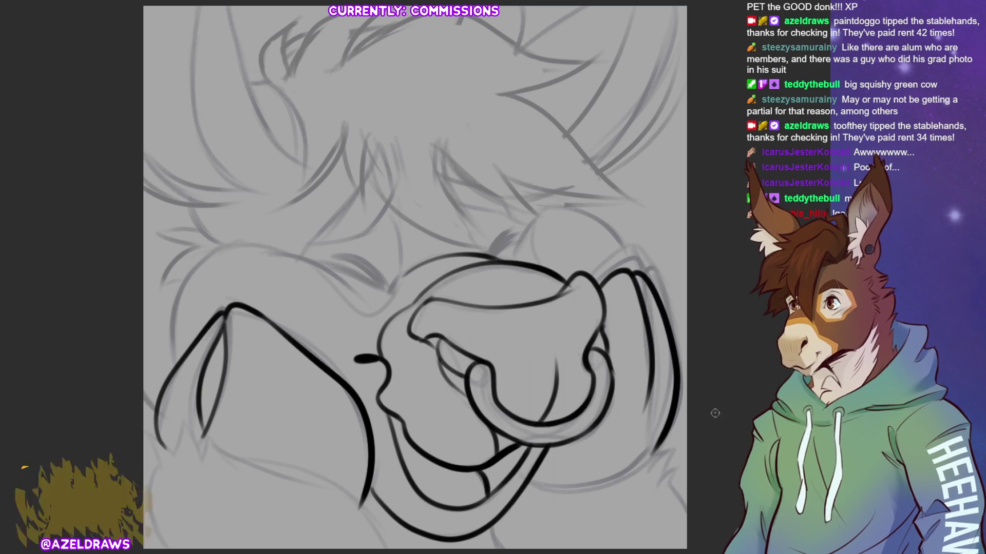
{"action": "key", "text": "ctrl+z"}
{"action": "mouse_move", "coordinate": [629, 272]}
{"action": "left_mouse_down"}
{"action": "mouse_move", "coordinate": [648, 320]}
{"action": "mouse_move", "coordinate": [646, 457]}
{"action": "left_mouse_up"}
{"action": "mouse_move", "coordinate": [531, 479]}
{"action": "left_mouse_down"}
{"action": "mouse_move", "coordinate": [612, 469]}
{"action": "mouse_move", "coordinate": [677, 440]}
{"action": "mouse_move", "coordinate": [645, 468]}
{"action": "mouse_move", "coordinate": [686, 513]}
{"action": "left_mouse_up"}
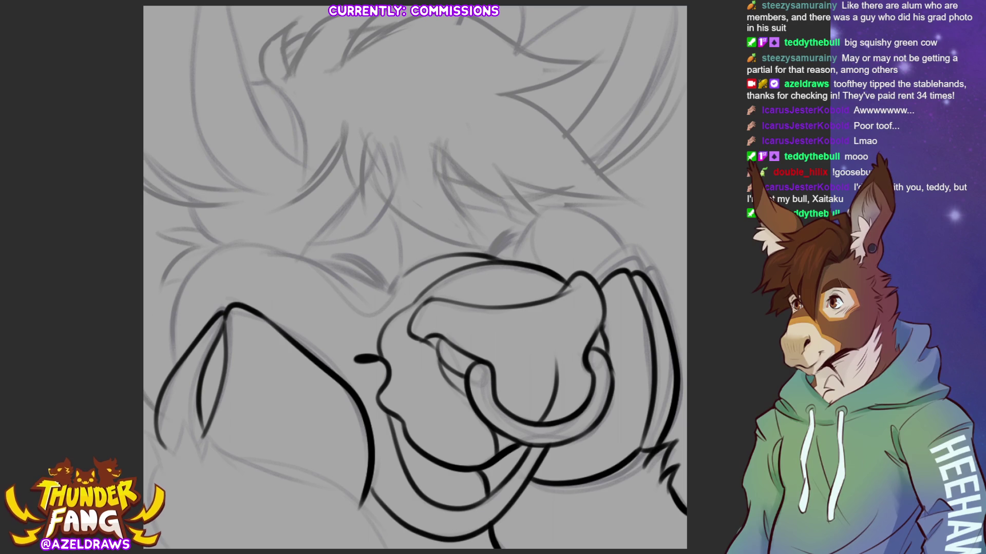
- Ink zigzag and pointed fur tufts at the lower-left cheek and the long lower muzzle curve
{"action": "left_click_drag", "start_coordinate": [489, 526], "coordinate": [499, 548]}
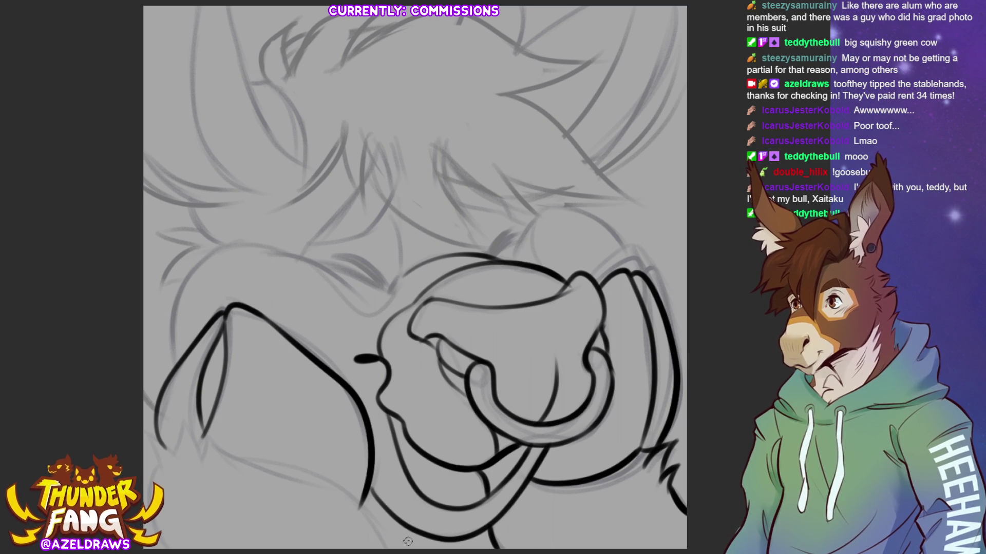
{"action": "mouse_move", "coordinate": [183, 435]}
{"action": "left_mouse_down"}
{"action": "mouse_move", "coordinate": [203, 465]}
{"action": "mouse_move", "coordinate": [218, 424]}
{"action": "mouse_move", "coordinate": [225, 457]}
{"action": "left_mouse_up"}
{"action": "left_click_drag", "start_coordinate": [180, 424], "coordinate": [171, 460]}
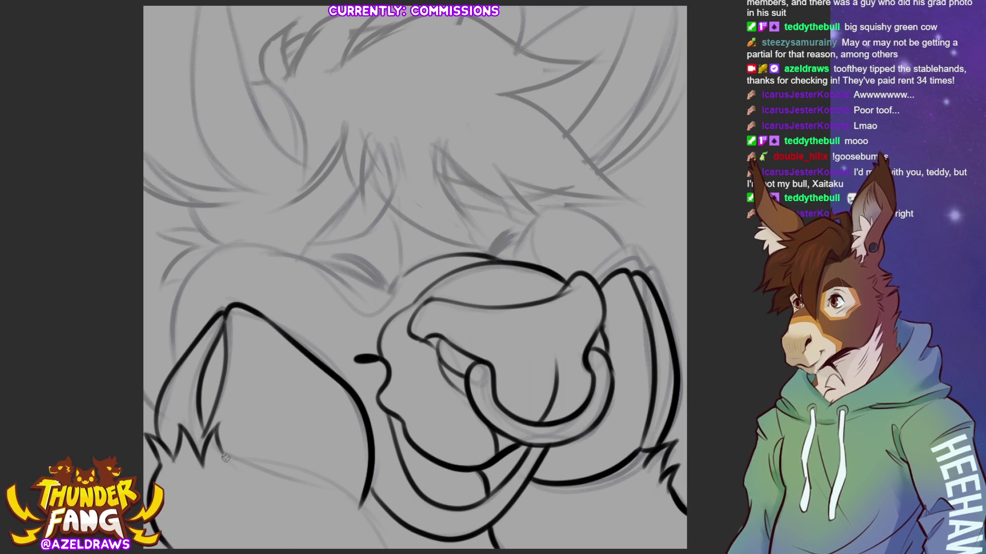
{"action": "mouse_move", "coordinate": [221, 446]}
{"action": "left_mouse_down"}
{"action": "mouse_move", "coordinate": [351, 496]}
{"action": "mouse_move", "coordinate": [387, 548]}
{"action": "left_mouse_up"}
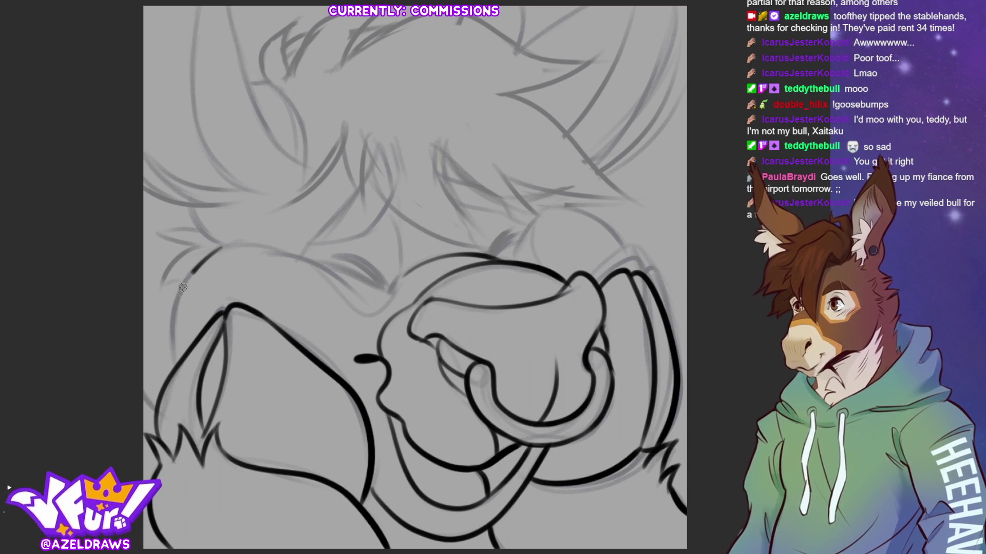
- Trace the left cheek contour and fur tuft, then draw and undo a first closed-eye line
{"action": "mouse_move", "coordinate": [214, 253]}
{"action": "left_mouse_down"}
{"action": "mouse_move", "coordinate": [180, 290]}
{"action": "mouse_move", "coordinate": [174, 371]}
{"action": "left_mouse_up"}
{"action": "mouse_move", "coordinate": [200, 247]}
{"action": "left_mouse_down"}
{"action": "mouse_move", "coordinate": [161, 288]}
{"action": "mouse_move", "coordinate": [197, 272]}
{"action": "left_mouse_up"}
{"action": "mouse_move", "coordinate": [160, 231]}
{"action": "left_mouse_down"}
{"action": "mouse_move", "coordinate": [202, 242]}
{"action": "mouse_move", "coordinate": [179, 235]}
{"action": "mouse_move", "coordinate": [210, 236]}
{"action": "mouse_move", "coordinate": [201, 231]}
{"action": "mouse_move", "coordinate": [232, 247]}
{"action": "left_mouse_up"}
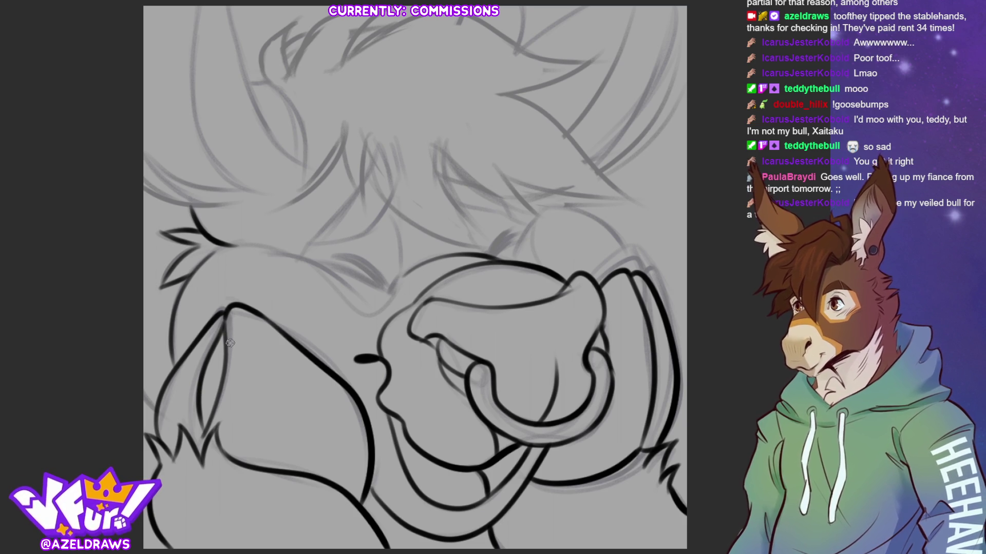
{"action": "mouse_move", "coordinate": [237, 250]}
{"action": "left_mouse_down"}
{"action": "mouse_move", "coordinate": [309, 261]}
{"action": "mouse_move", "coordinate": [378, 314]}
{"action": "left_mouse_up"}
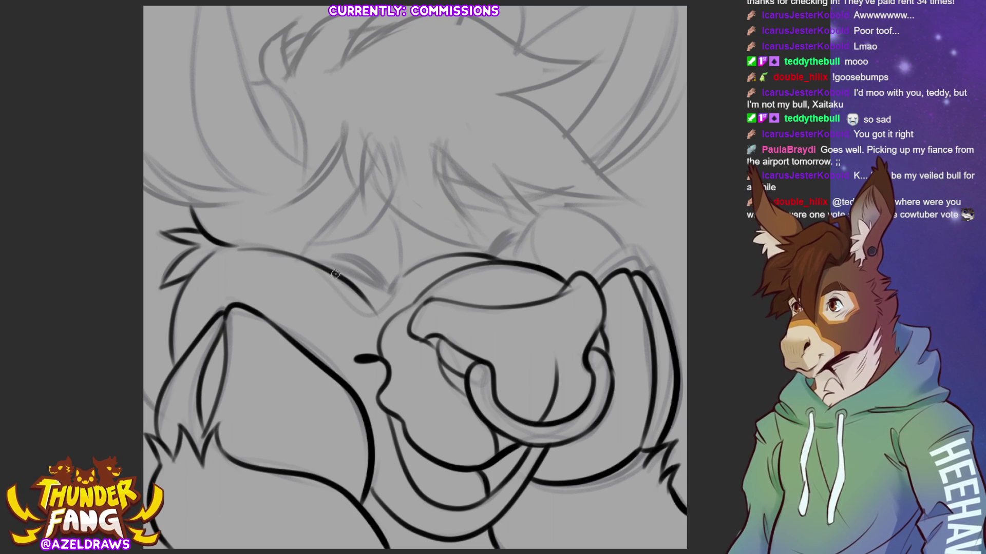
{"action": "mouse_move", "coordinate": [321, 264]}
{"action": "left_mouse_down"}
{"action": "mouse_move", "coordinate": [395, 292]}
{"action": "mouse_move", "coordinate": [351, 275]}
{"action": "mouse_move", "coordinate": [391, 293]}
{"action": "mouse_move", "coordinate": [342, 258]}
{"action": "mouse_move", "coordinate": [384, 285]}
{"action": "mouse_move", "coordinate": [352, 257]}
{"action": "mouse_move", "coordinate": [387, 295]}
{"action": "left_mouse_up"}
{"action": "key", "text": "ctrl+z"}
{"action": "key", "text": "ctrl+z"}
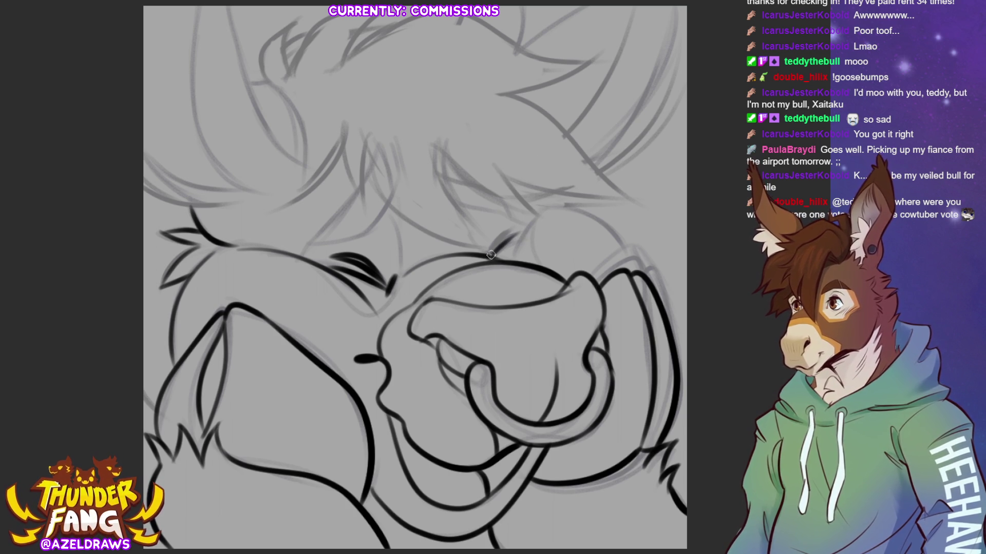
- Ink the left eyebrow and the curve of the right brow
{"action": "left_click_drag", "start_coordinate": [488, 255], "coordinate": [515, 230]}
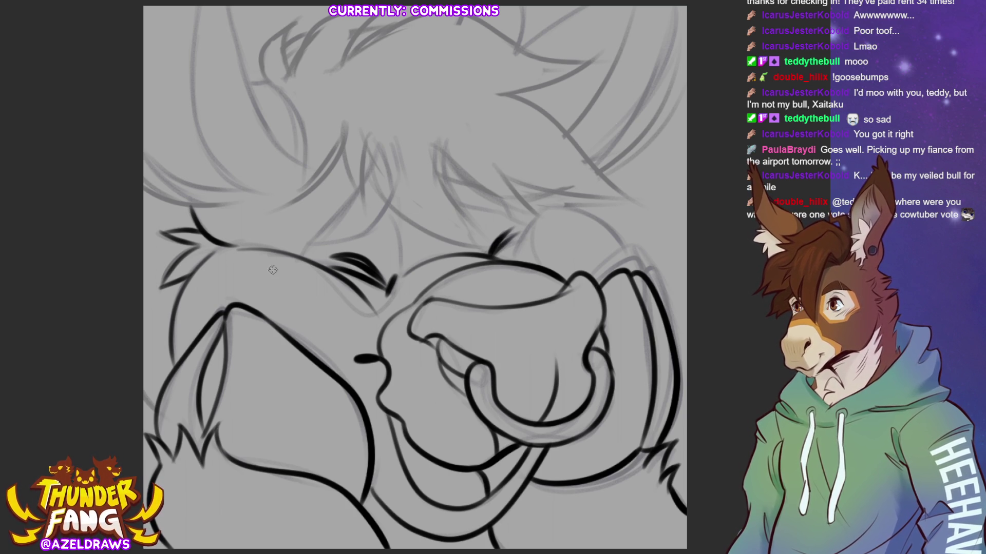
{"action": "mouse_move", "coordinate": [301, 247]}
{"action": "left_mouse_down"}
{"action": "mouse_move", "coordinate": [334, 221]}
{"action": "mouse_move", "coordinate": [380, 147]}
{"action": "mouse_move", "coordinate": [389, 201]}
{"action": "mouse_move", "coordinate": [365, 231]}
{"action": "left_mouse_up"}
{"action": "left_click_drag", "start_coordinate": [390, 140], "coordinate": [403, 187]}
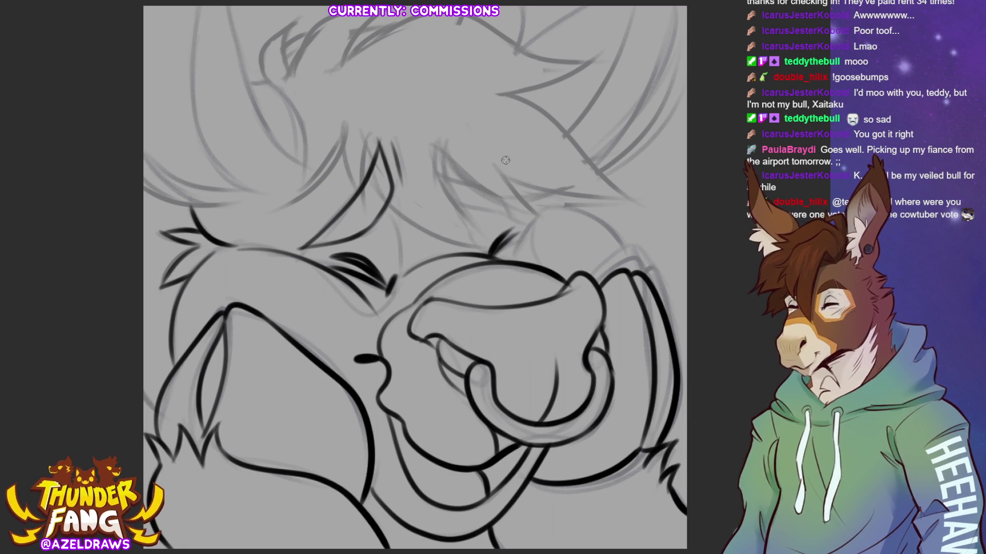
{"action": "mouse_move", "coordinate": [432, 143]}
{"action": "left_mouse_down"}
{"action": "mouse_move", "coordinate": [435, 173]}
{"action": "mouse_move", "coordinate": [452, 162]}
{"action": "mouse_move", "coordinate": [507, 204]}
{"action": "left_mouse_up"}
{"action": "left_click_drag", "start_coordinate": [436, 169], "coordinate": [488, 192]}
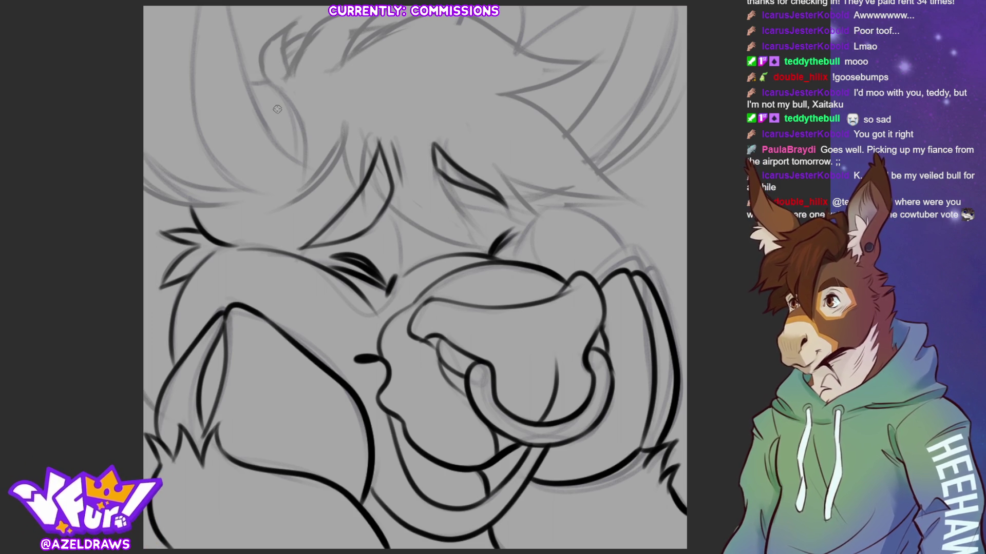
- Ink the forelock locks at the top of the head and the long curve across it
{"action": "left_click_drag", "start_coordinate": [263, 77], "coordinate": [296, 22]}
{"action": "left_click_drag", "start_coordinate": [289, 77], "coordinate": [296, 23]}
{"action": "mouse_move", "coordinate": [290, 67]}
{"action": "left_mouse_down"}
{"action": "mouse_move", "coordinate": [323, 24]}
{"action": "mouse_move", "coordinate": [347, 15]}
{"action": "left_mouse_up"}
{"action": "left_click_drag", "start_coordinate": [343, 65], "coordinate": [378, 15]}
{"action": "key", "text": "ctrl+z"}
{"action": "left_click_drag", "start_coordinate": [343, 62], "coordinate": [377, 14]}
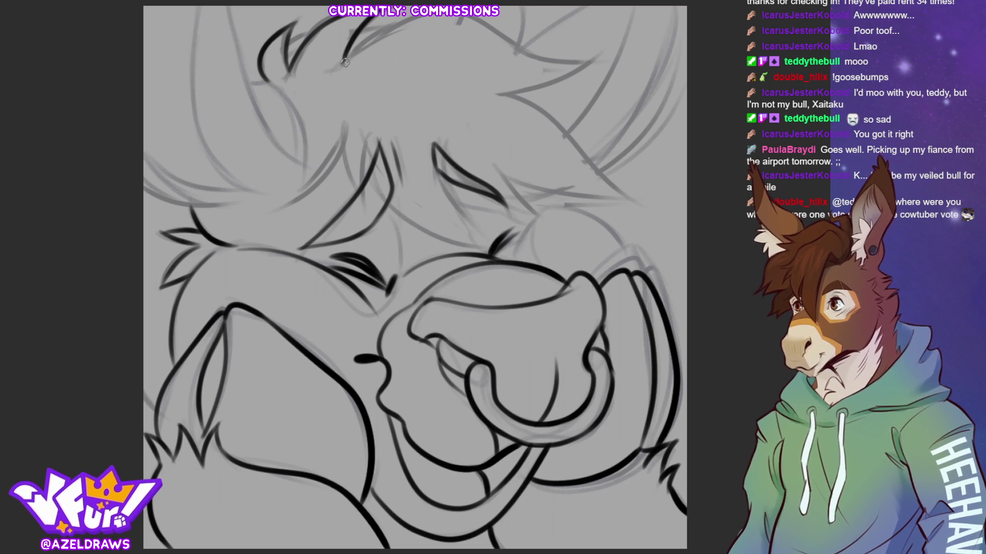
{"action": "mouse_move", "coordinate": [342, 65]}
{"action": "left_mouse_down"}
{"action": "mouse_move", "coordinate": [413, 12]}
{"action": "mouse_move", "coordinate": [499, 33]}
{"action": "mouse_move", "coordinate": [543, 62]}
{"action": "mouse_move", "coordinate": [608, 49]}
{"action": "left_mouse_up"}
{"action": "mouse_move", "coordinate": [494, 94]}
{"action": "left_mouse_down"}
{"action": "mouse_move", "coordinate": [552, 82]}
{"action": "mouse_move", "coordinate": [610, 50]}
{"action": "left_mouse_up"}
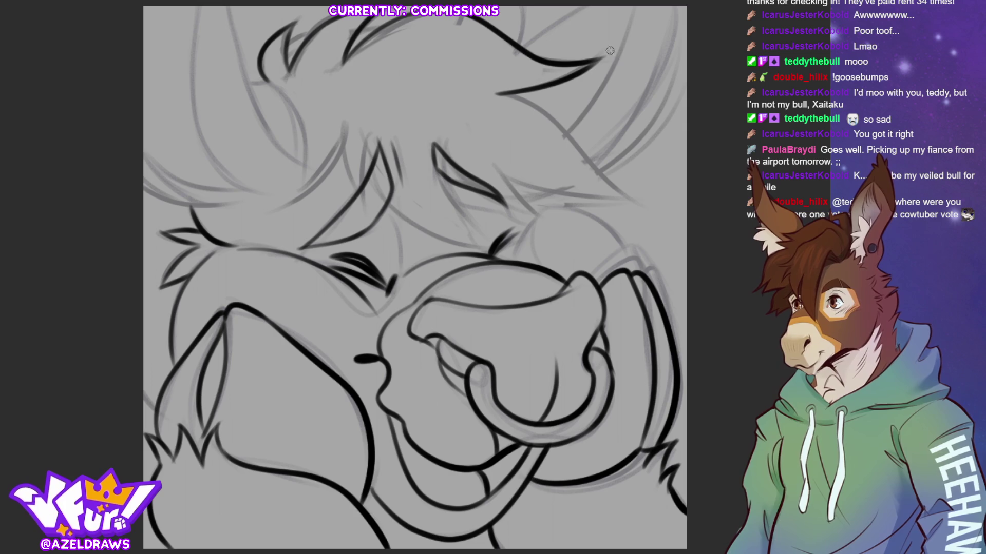
- Ink a hair lock curving down-right and the closed right eye line
{"action": "mouse_move", "coordinate": [499, 171]}
{"action": "left_mouse_down"}
{"action": "mouse_move", "coordinate": [524, 186]}
{"action": "mouse_move", "coordinate": [648, 197]}
{"action": "left_mouse_up"}
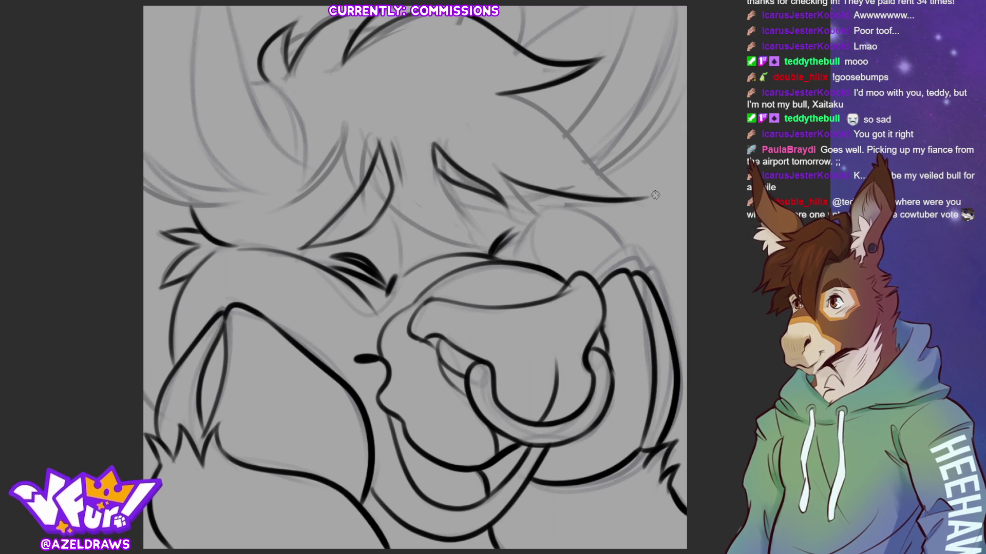
{"action": "left_click_drag", "start_coordinate": [504, 93], "coordinate": [648, 200]}
{"action": "key", "text": "ctrl+z"}
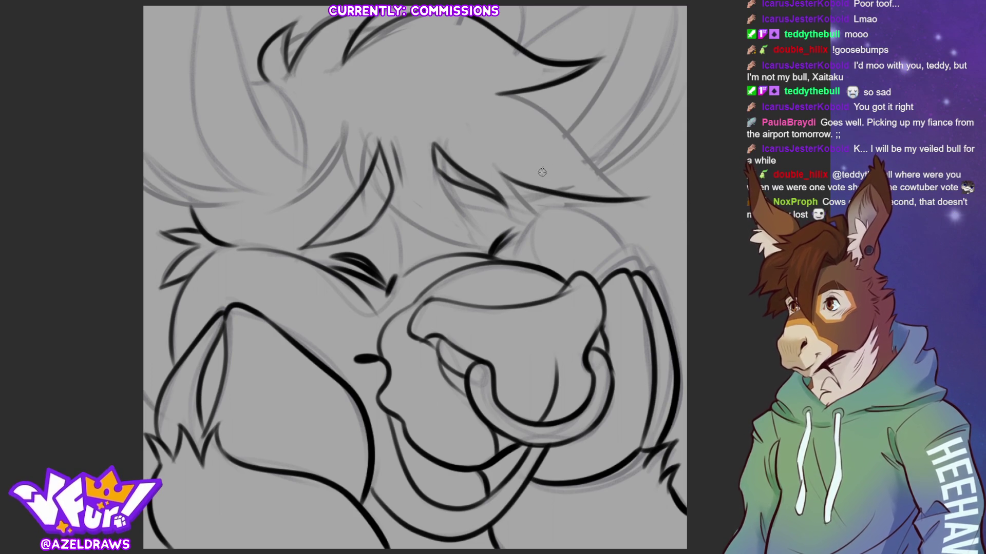
{"action": "mouse_move", "coordinate": [494, 94]}
{"action": "left_mouse_down"}
{"action": "mouse_move", "coordinate": [578, 144]}
{"action": "mouse_move", "coordinate": [626, 193]}
{"action": "mouse_move", "coordinate": [650, 197]}
{"action": "left_mouse_up"}
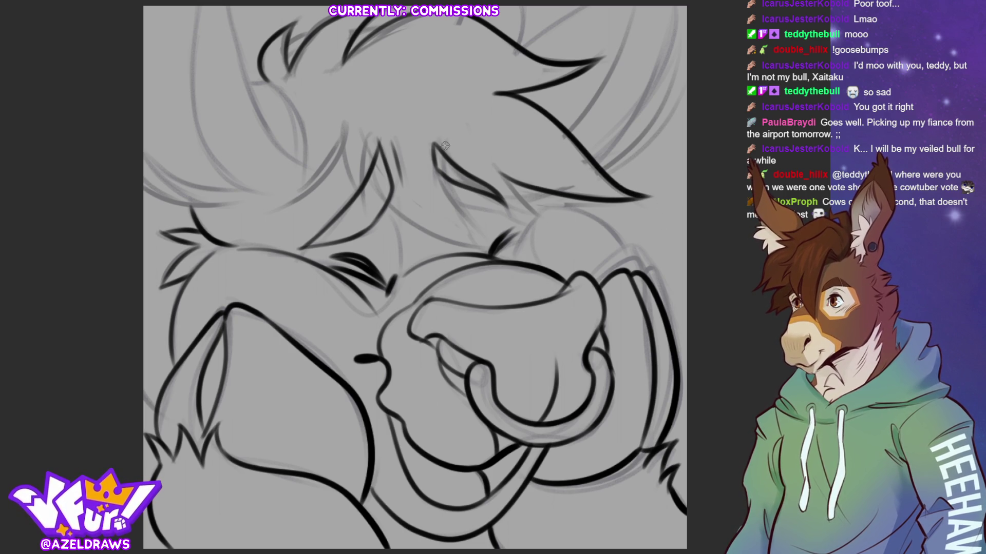
{"action": "left_click_drag", "start_coordinate": [443, 141], "coordinate": [537, 205]}
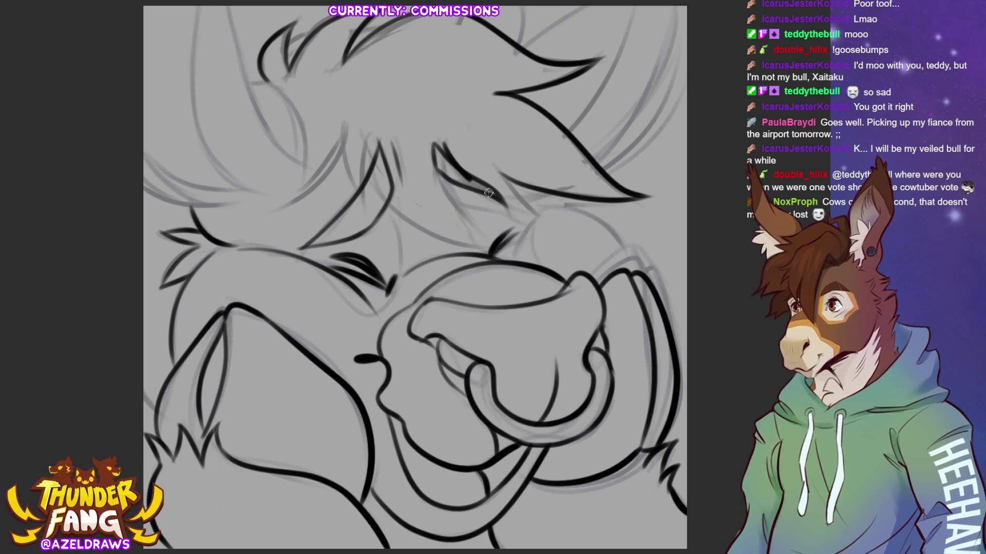
{"action": "left_click_drag", "start_coordinate": [506, 172], "coordinate": [539, 206]}
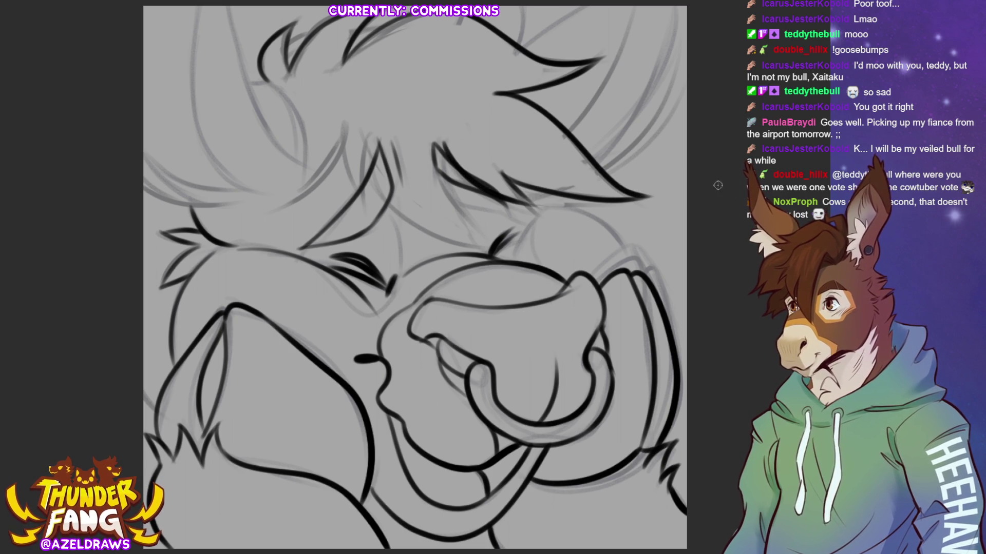